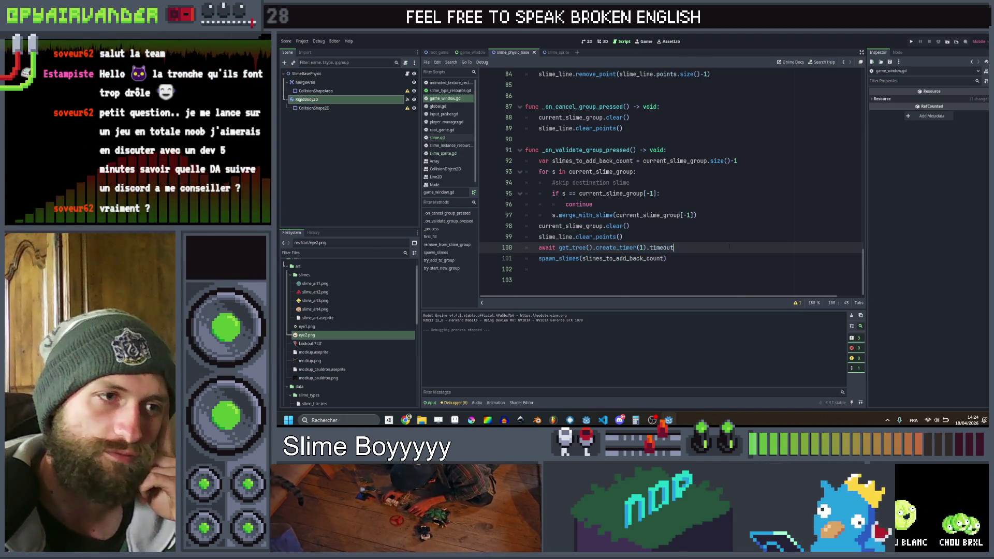
- Move the caret from line 100 up to the continue statement on line 96
mouse_move(693, 258)
left_mouse_down()
mouse_move(673, 226)
mouse_move(539, 248)
left_mouse_up()
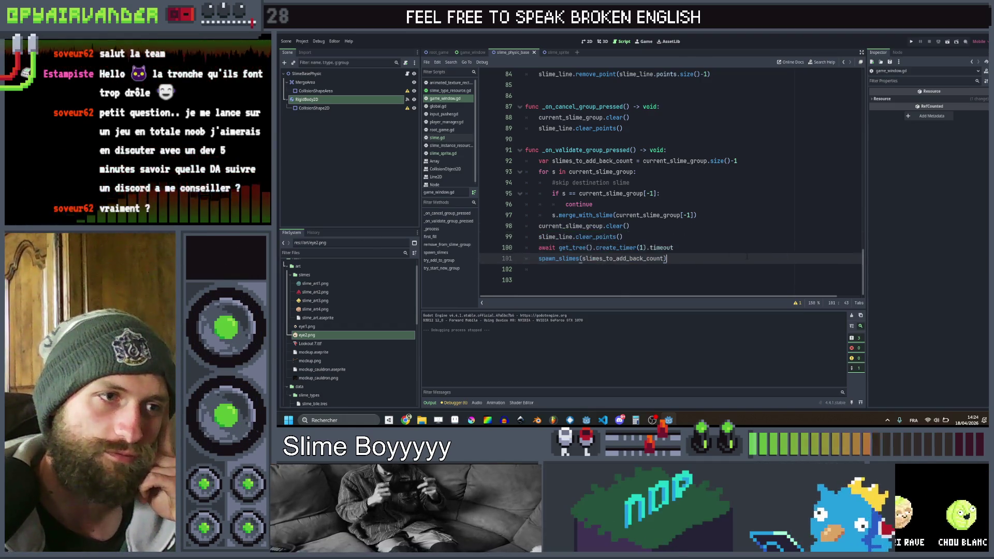
left_click(747, 248)
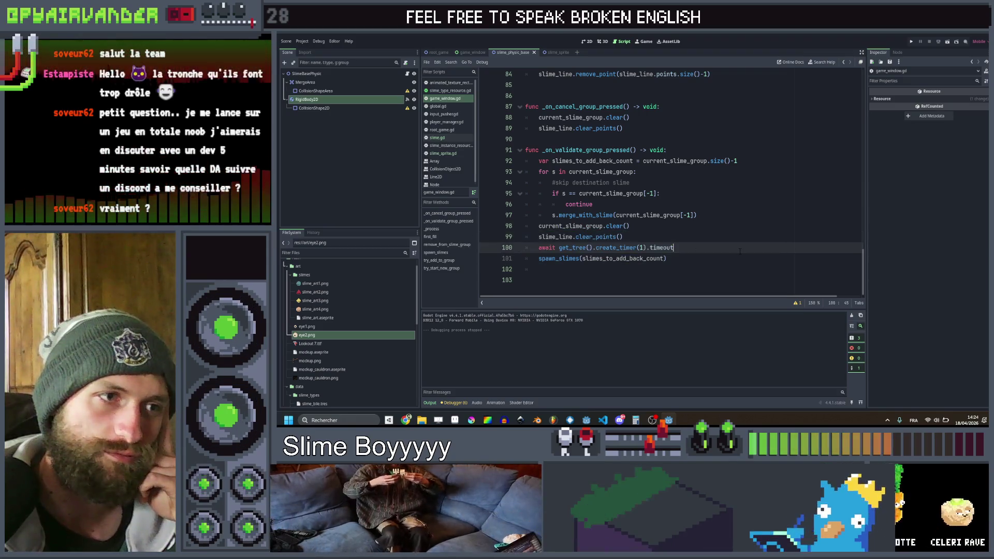
key("Up")
key("Up")
key("Up")
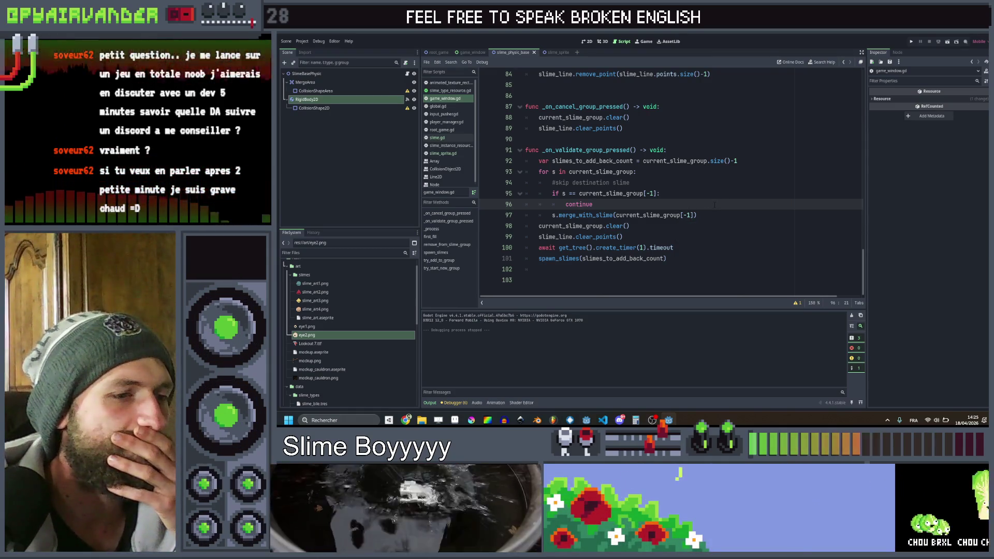
- Delete the 'First fill cauldron' and connect items and the blank line from branstorm.txt
left_click(602, 420)
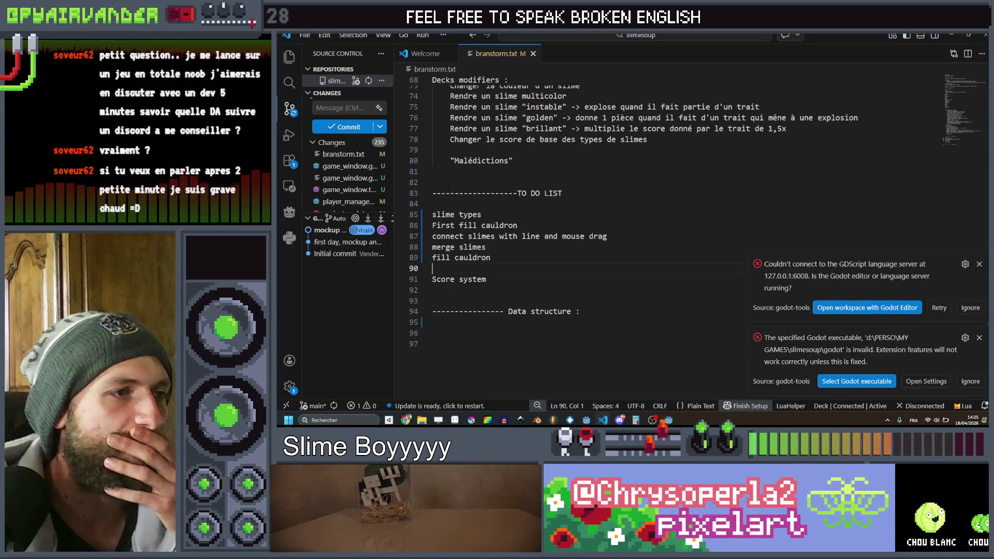
key("shift+Up")
key("shift+Home")
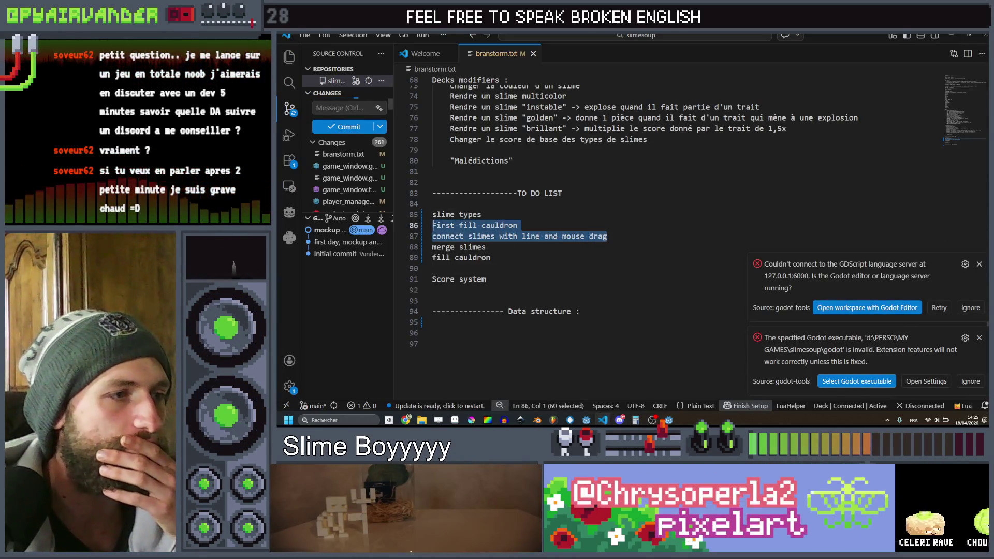
left_click_drag(487, 247, 411, 217)
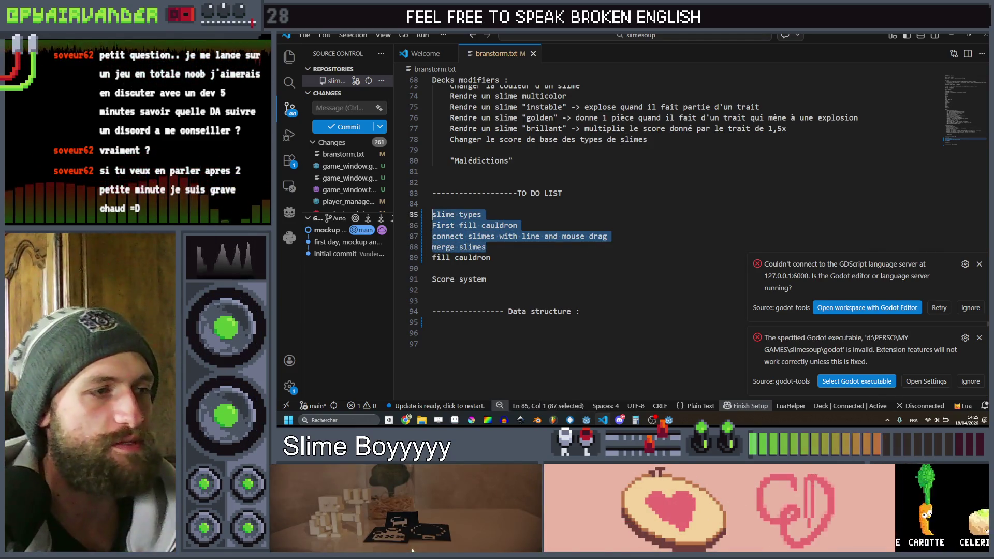
key("BackSpace")
key("shift+Down")
key("BackSpace")
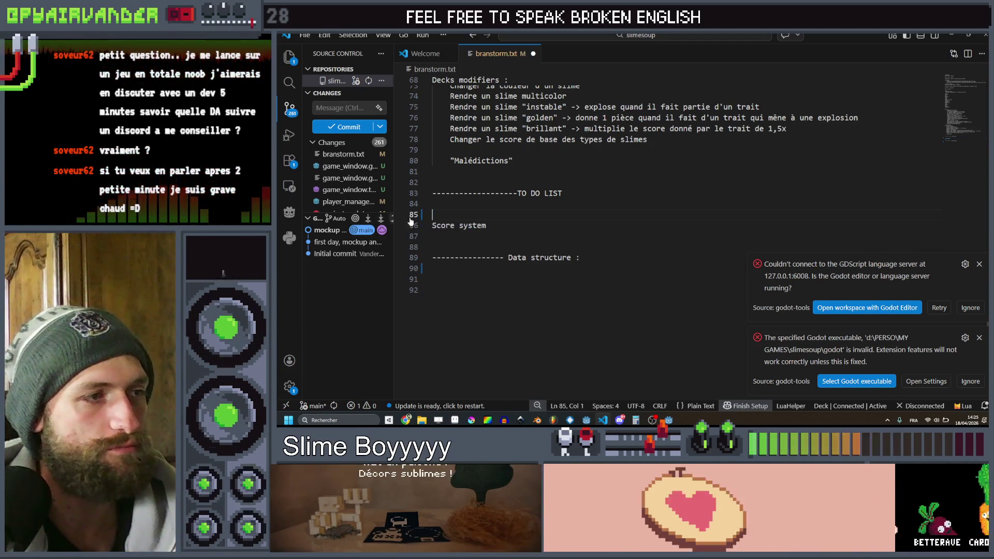
key("Delete")
key("End")
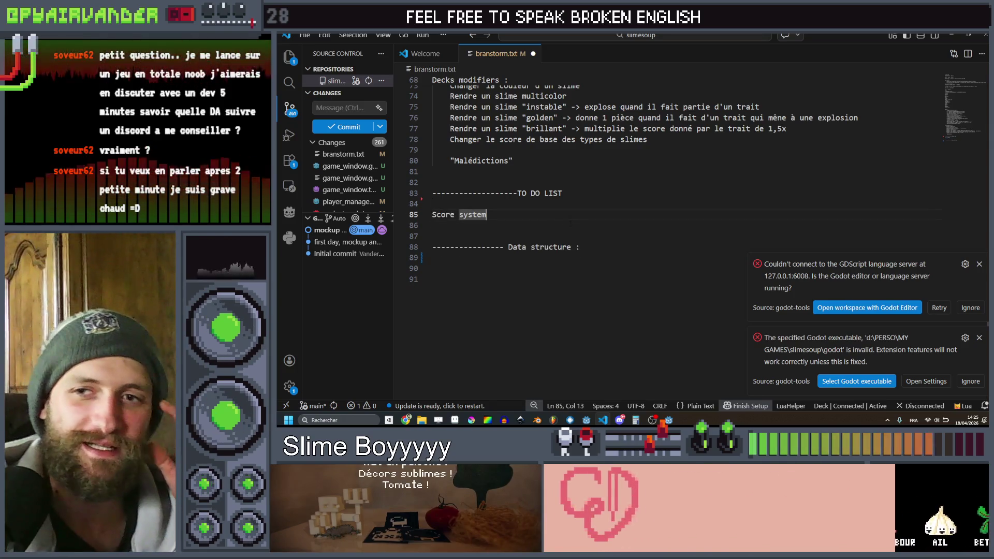
left_click(566, 231)
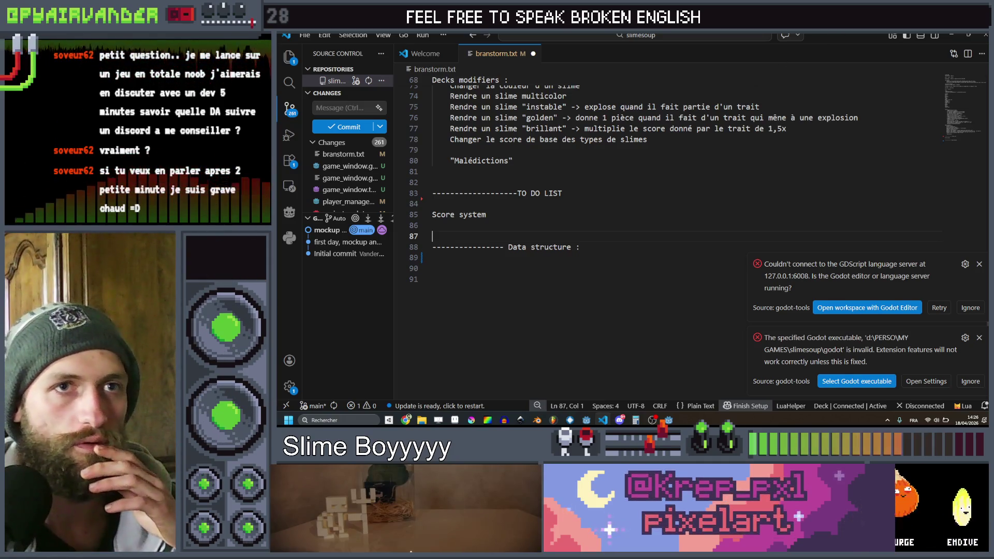
key("alt+Tab")
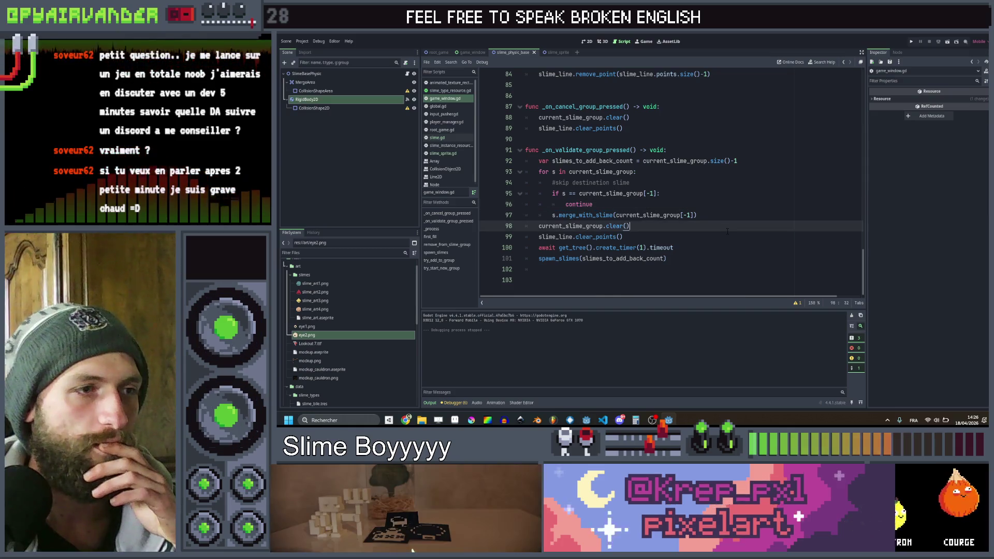
- In slime.gd, start a new line after data.level += amount in add_level
scroll(728, 230, "up", 5)
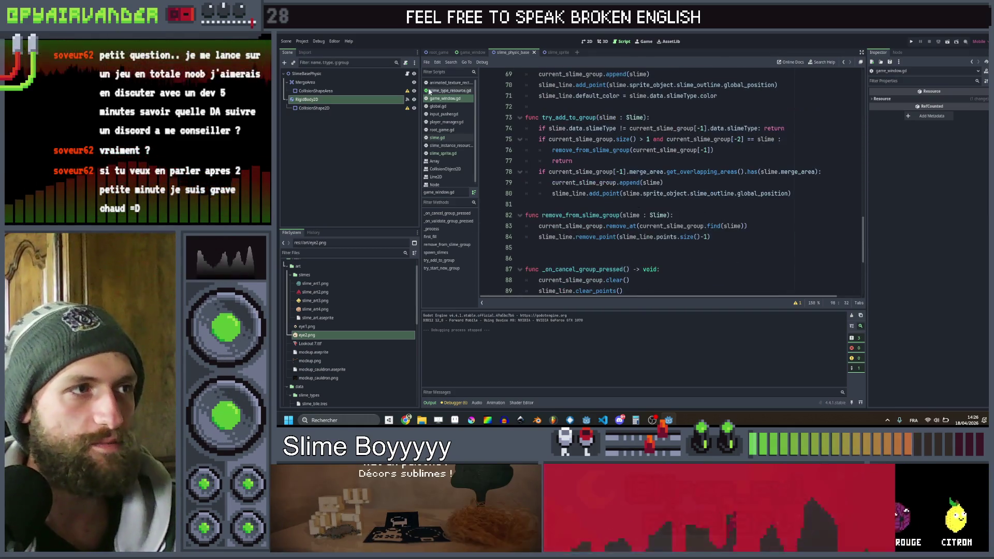
left_click(438, 139)
scroll(671, 181, "down", 5)
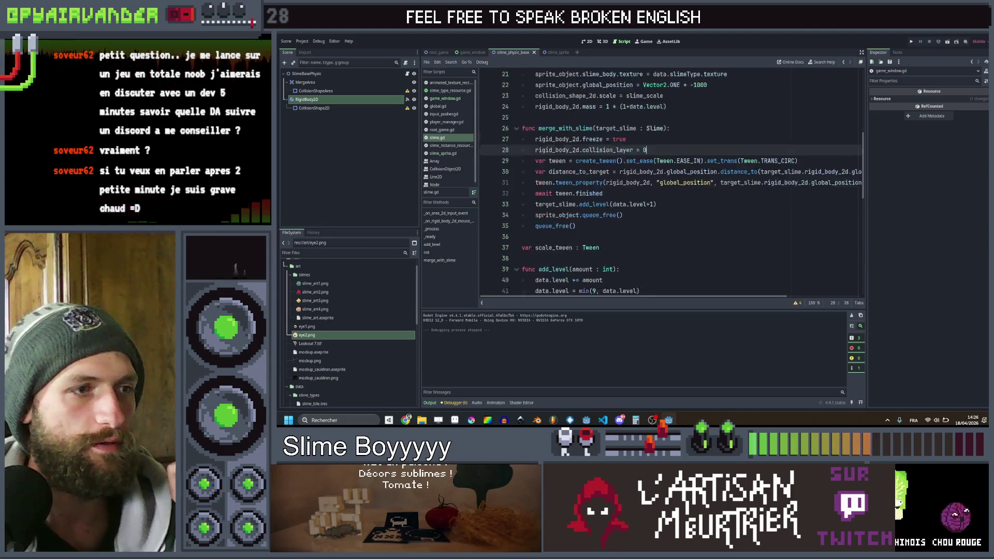
left_click(636, 167)
left_click(632, 160)
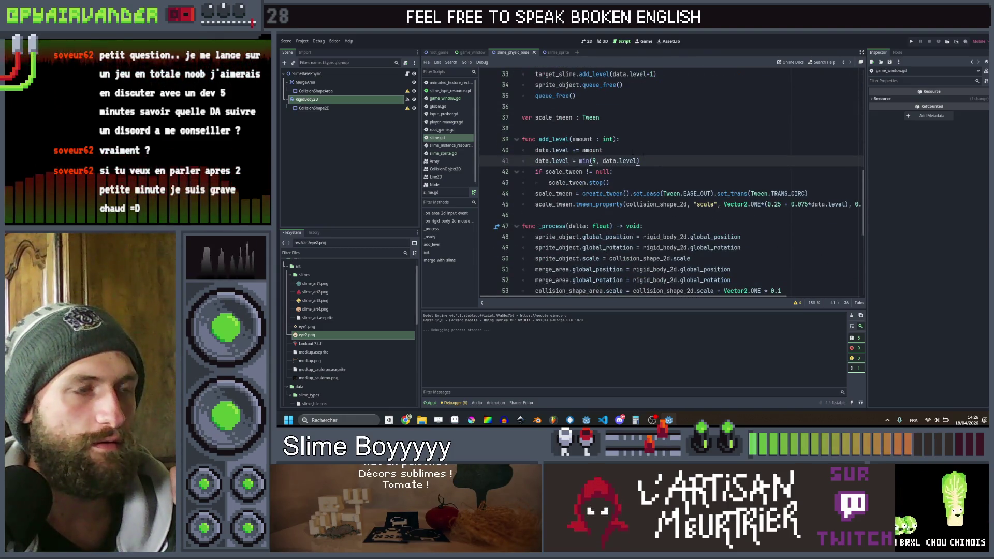
left_click(627, 150)
key("Return")
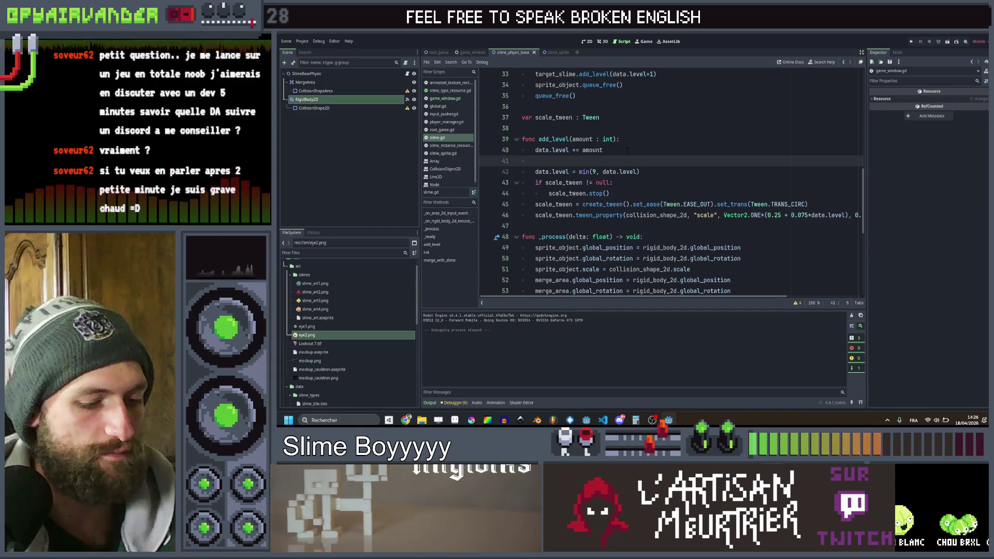
- Draft a 'data.level > 9' explode check, then delete it and save slime.gd
type("ifdata")
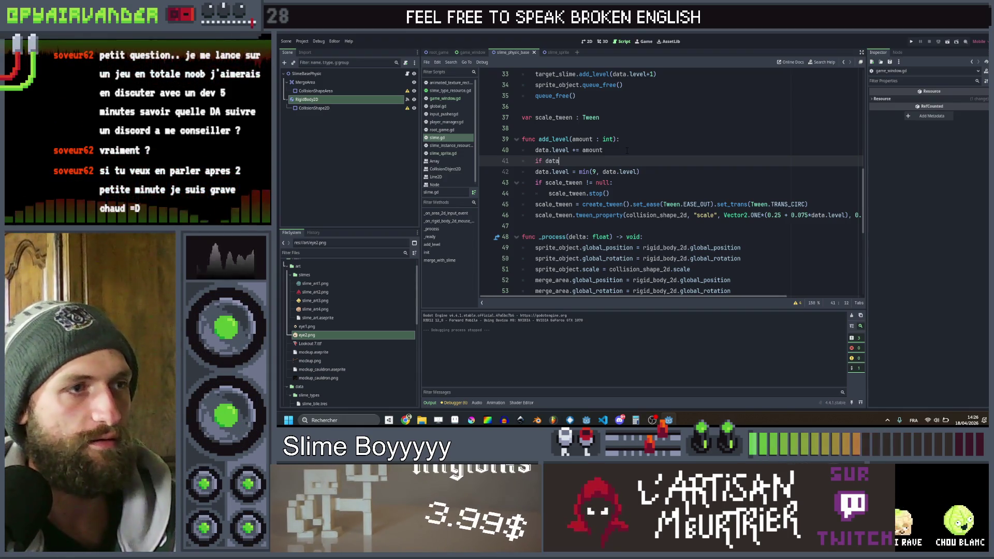
type(".leve")
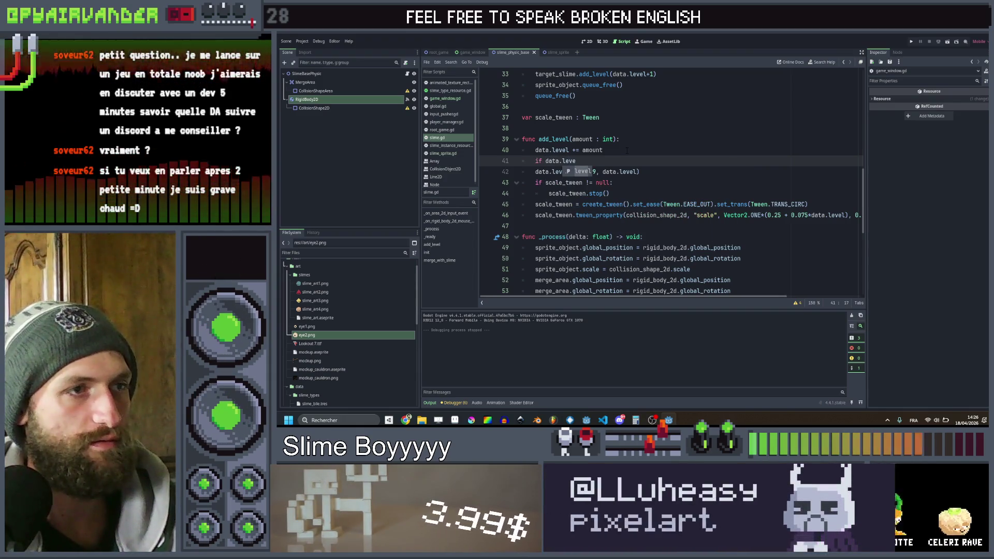
type("l > 9")
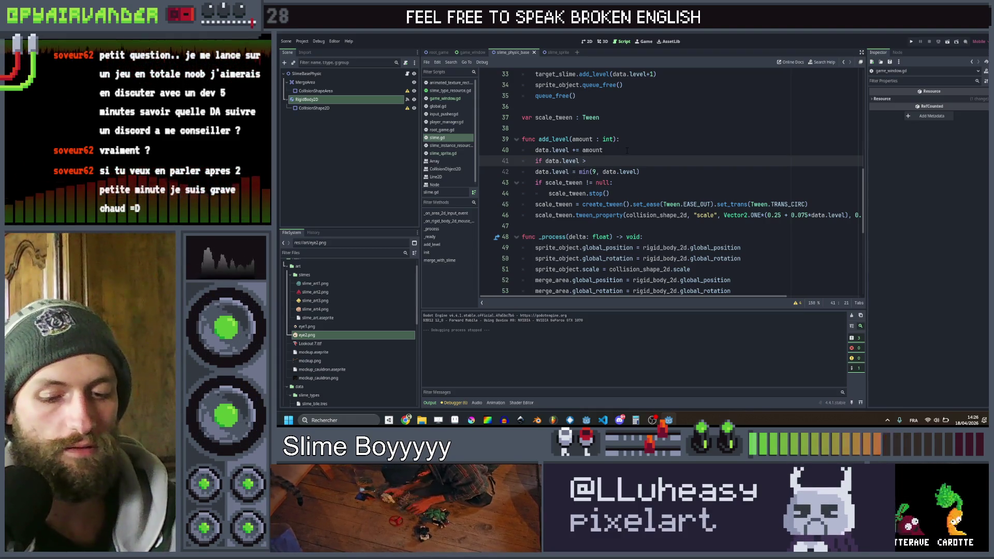
type(":")
key("Return")
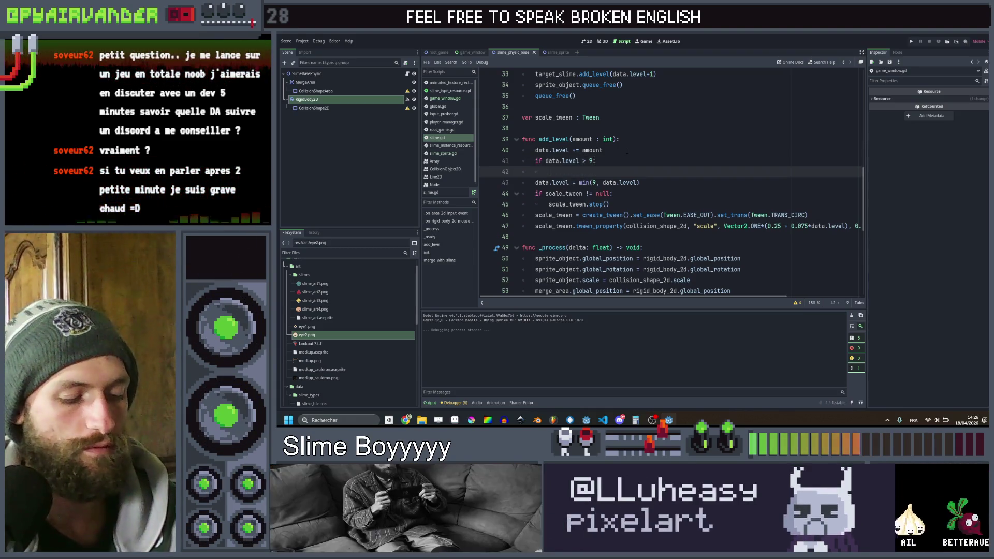
type("explode")
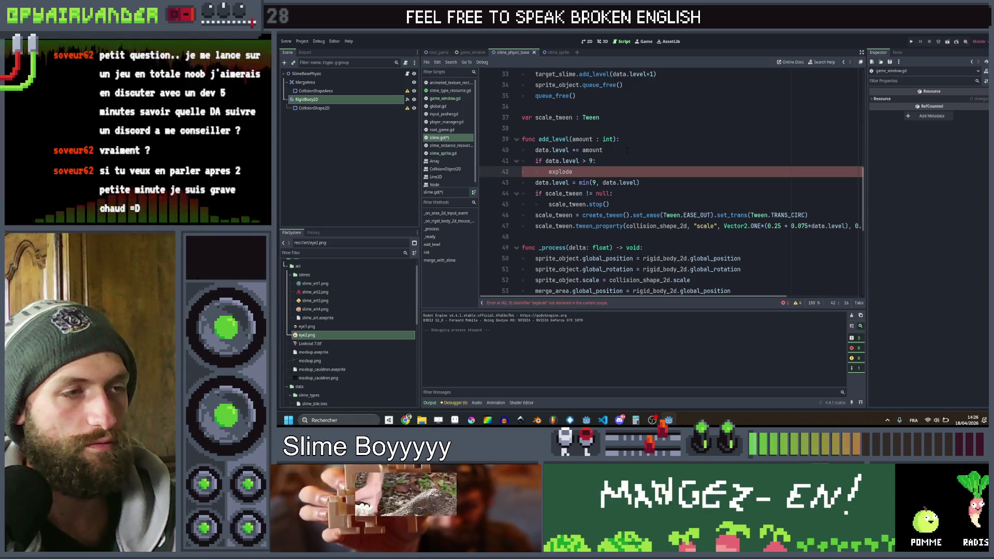
key("shift+Up")
key("ctrl+shift+Left")
key("ctrl+shift+Left")
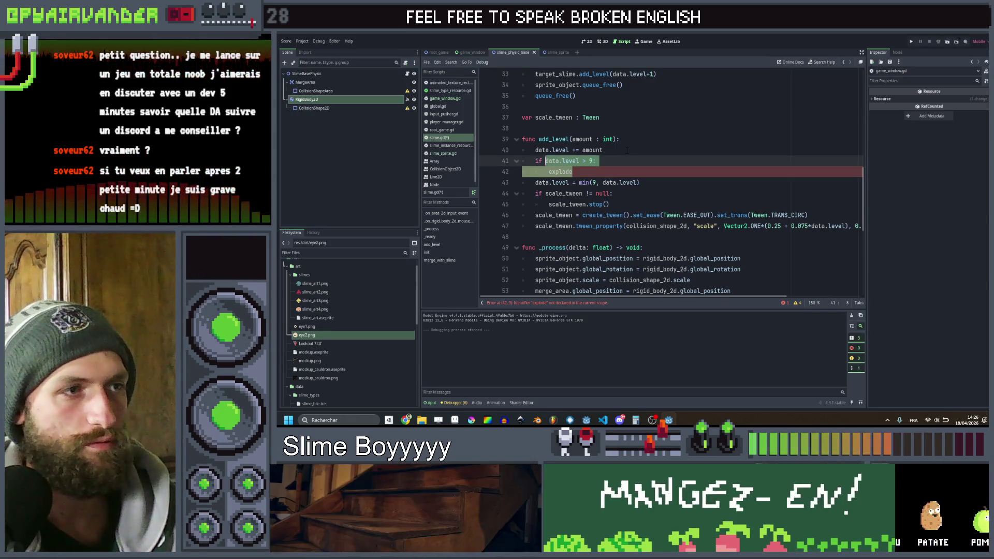
key("BackSpace")
key("BackSpace")
key("BackSpace")
key("BackSpace")
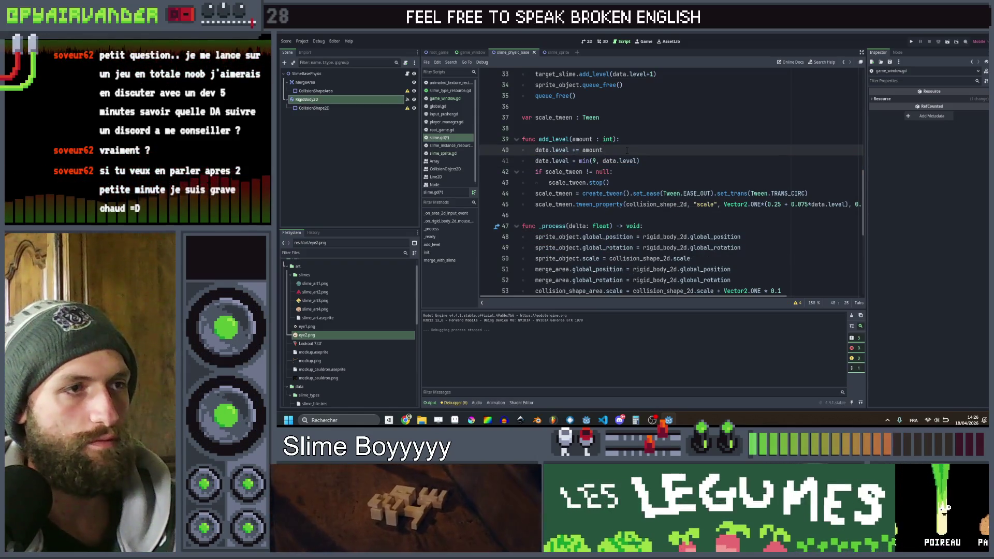
key("ctrl+s")
- Add an empty 'func check_for_explosion():' below add_level and save
key("Down")
key("Down")
key("Down")
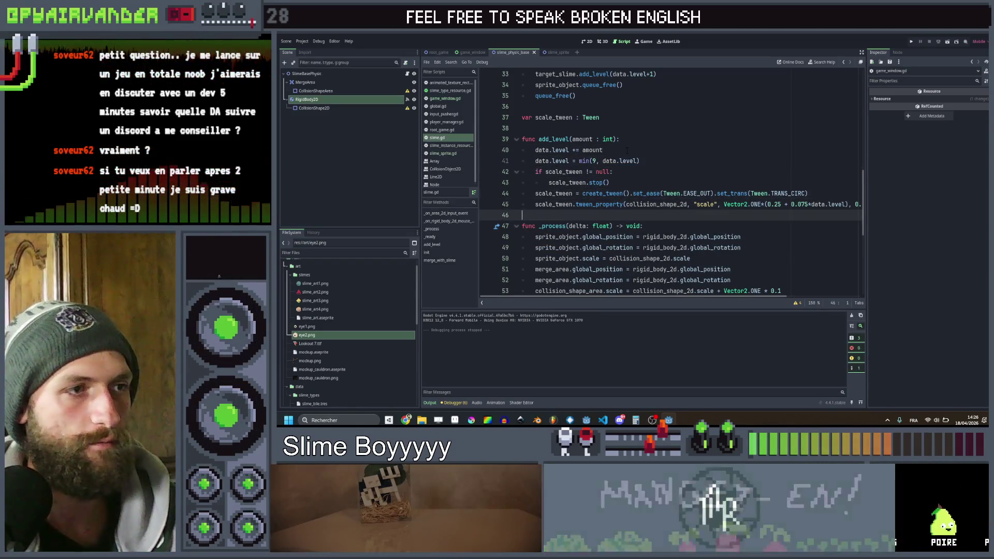
key("Return")
key("Return")
key("Up")
type("fun")
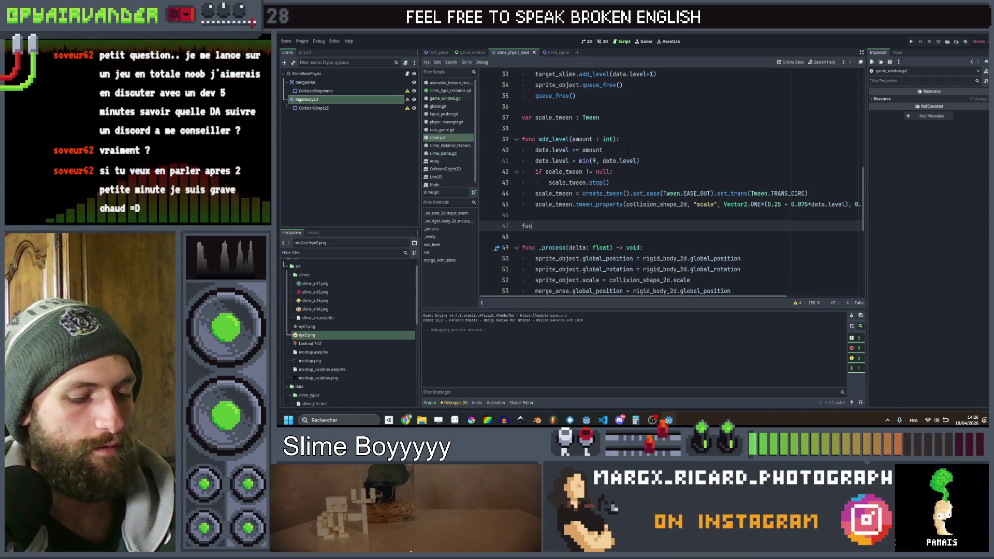
type("c ")
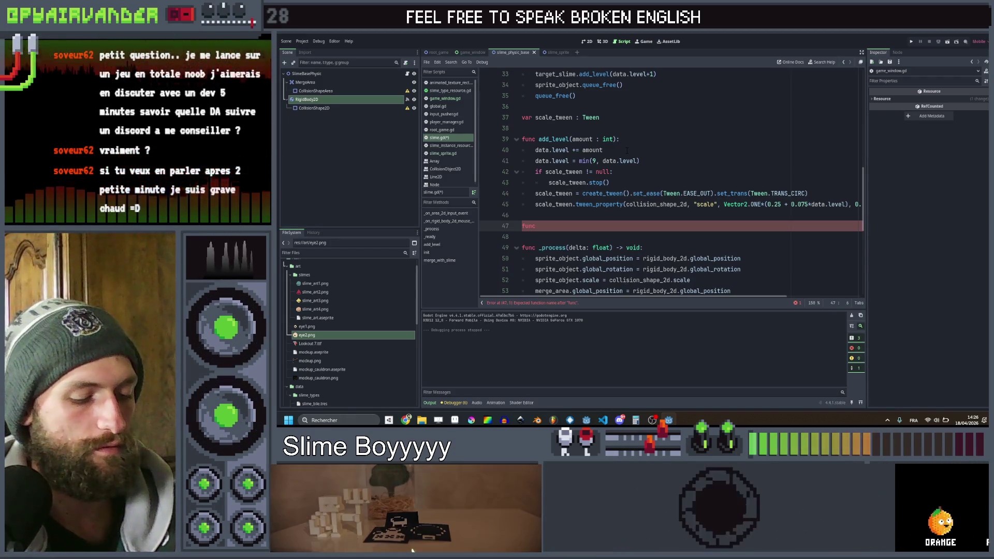
type("check_for")
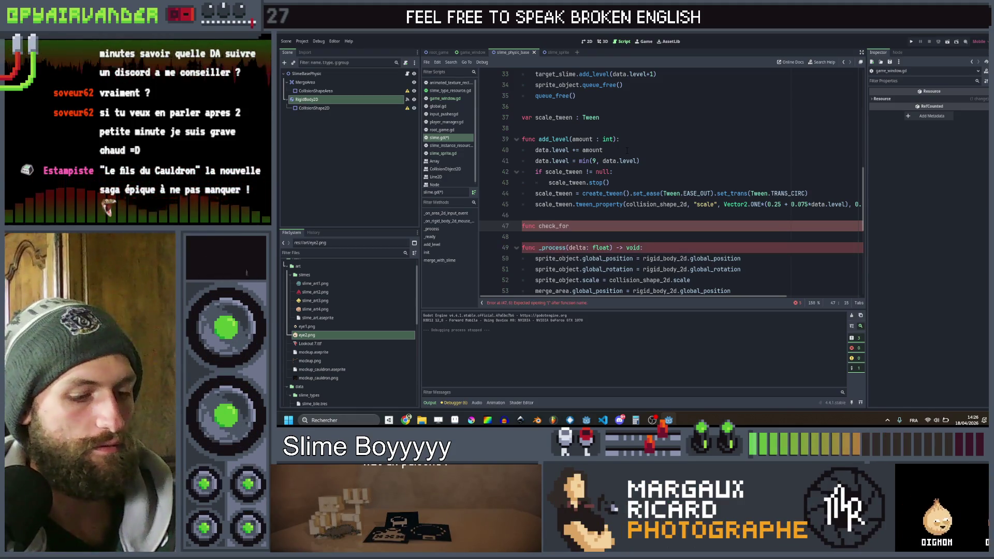
type("_explosion")
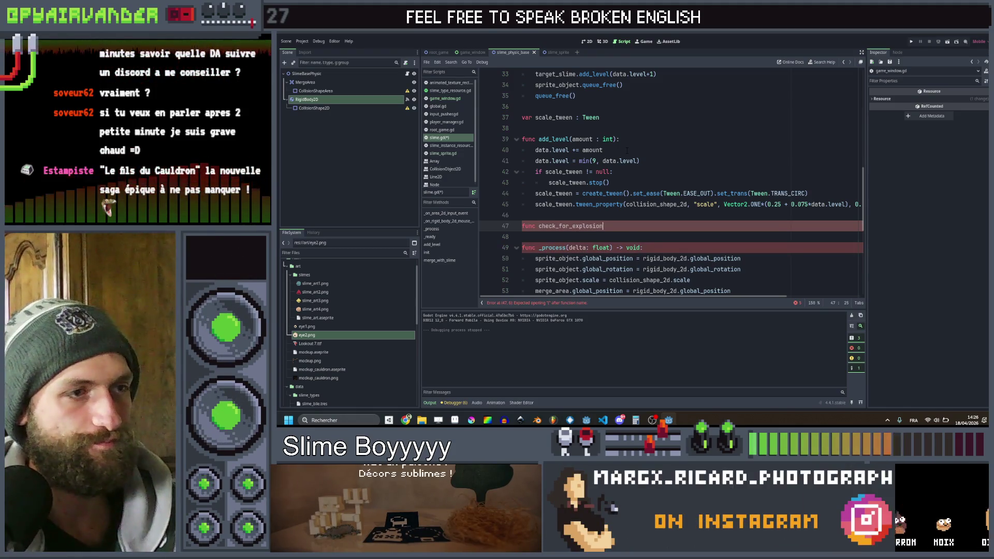
type("():")
key("Return")
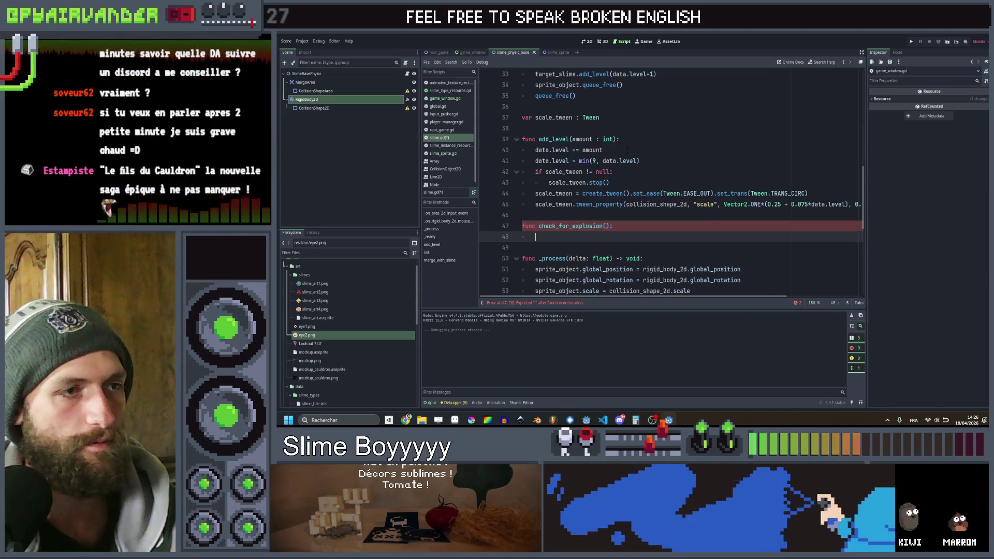
key("ctrl+s")
left_click(443, 153)
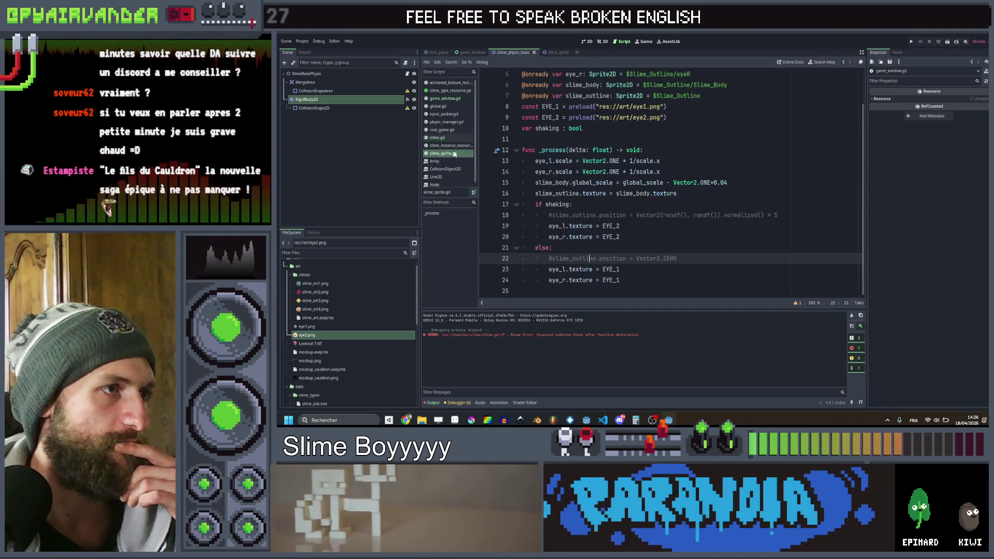
- Return to slime.gd and place the caret in check_for_explosion's empty body on line 48
left_click(445, 98)
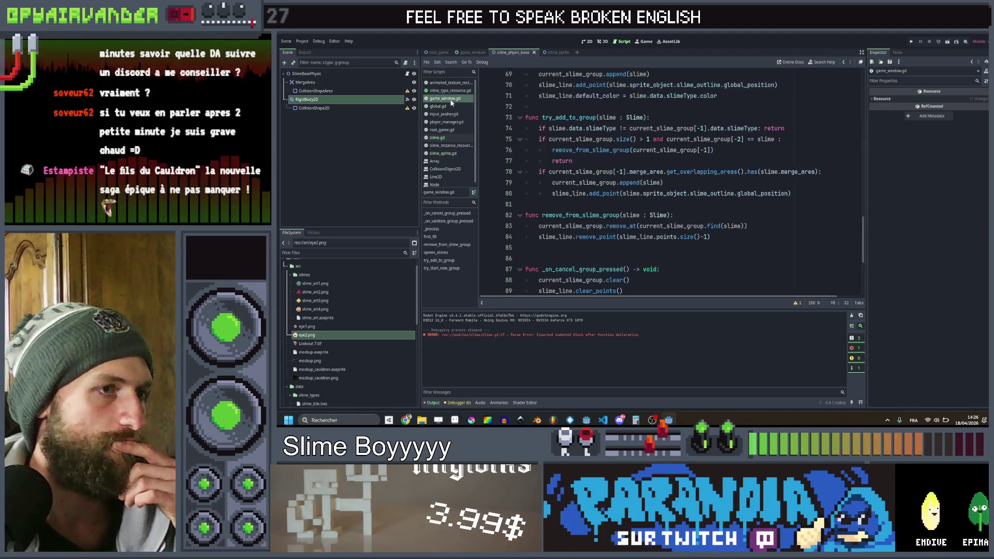
left_click(437, 137)
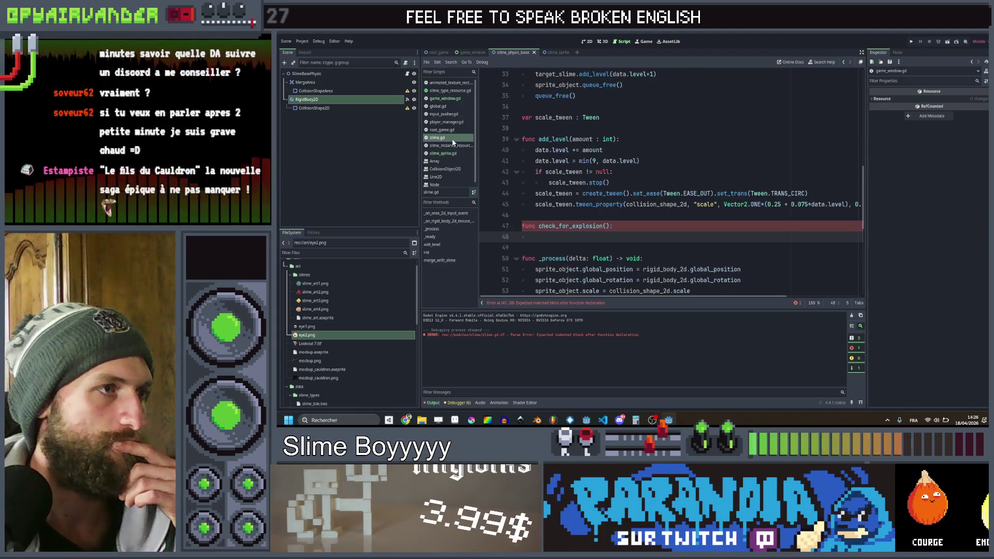
double_click(602, 226)
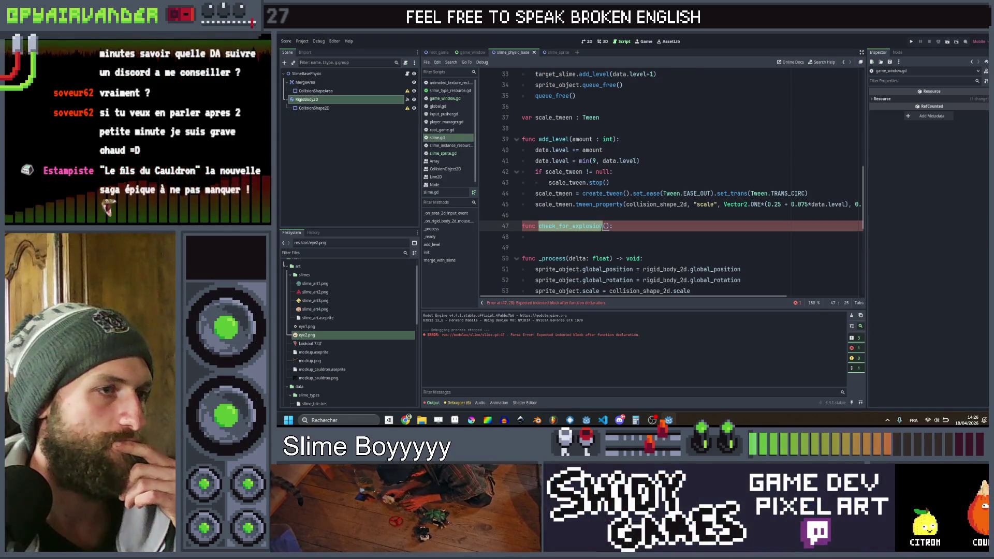
left_click(601, 237)
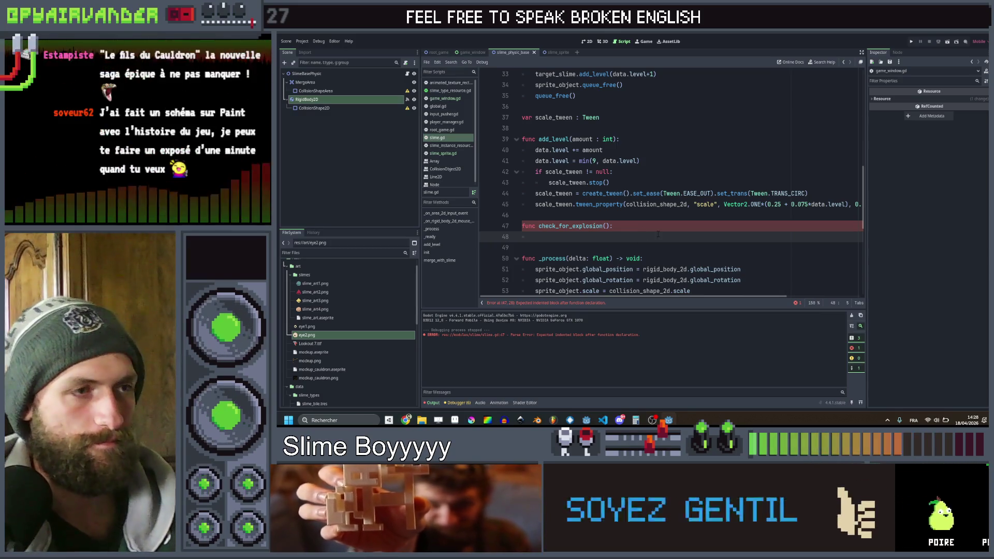
key("Left")
key("Left")
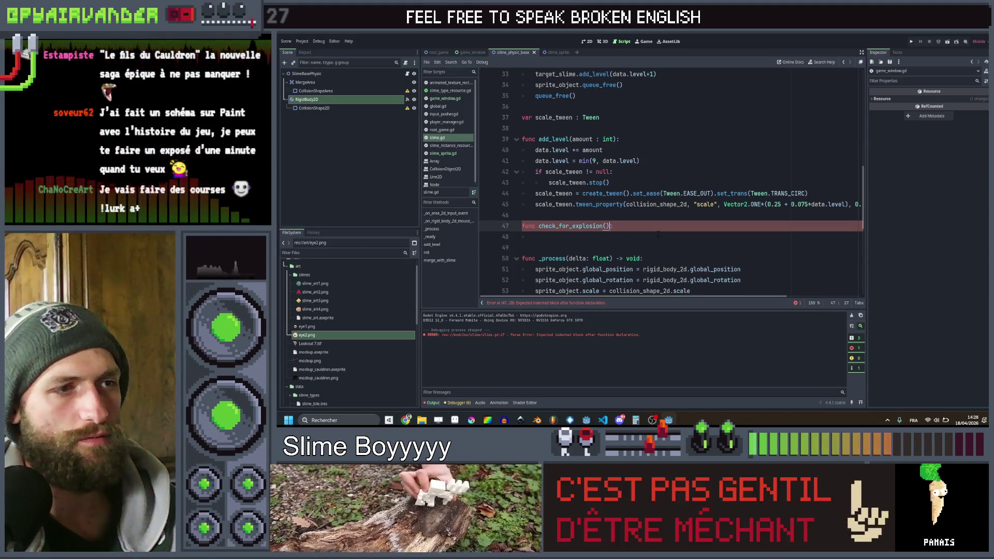
- Make check_for_explosion begin with 'if data.level <= 9: return' and save
key("Down")
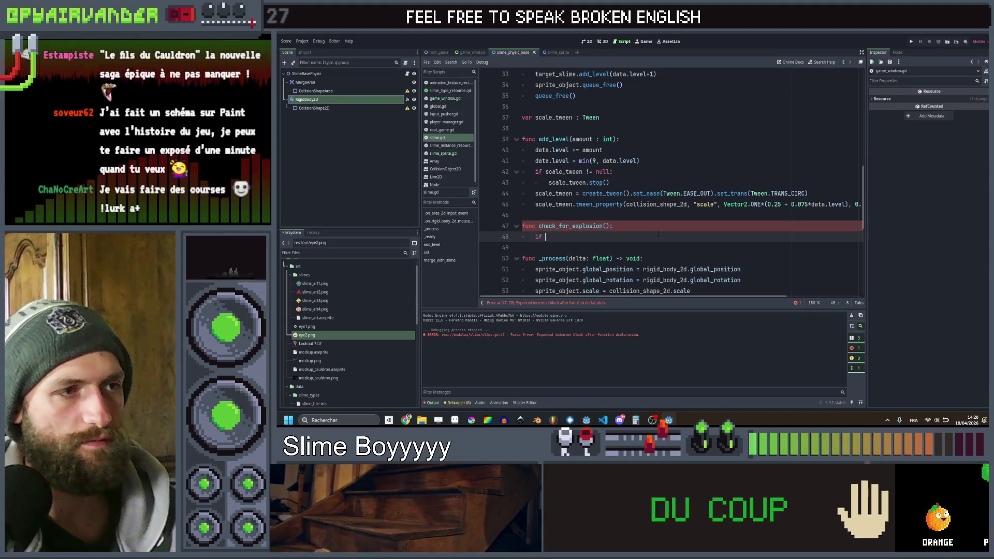
type("if dat")
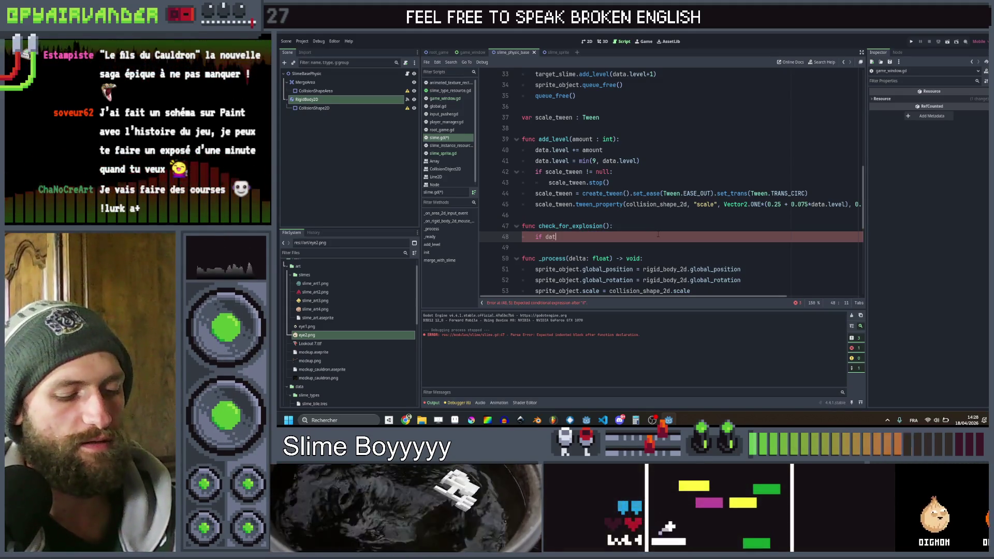
type("a.leve")
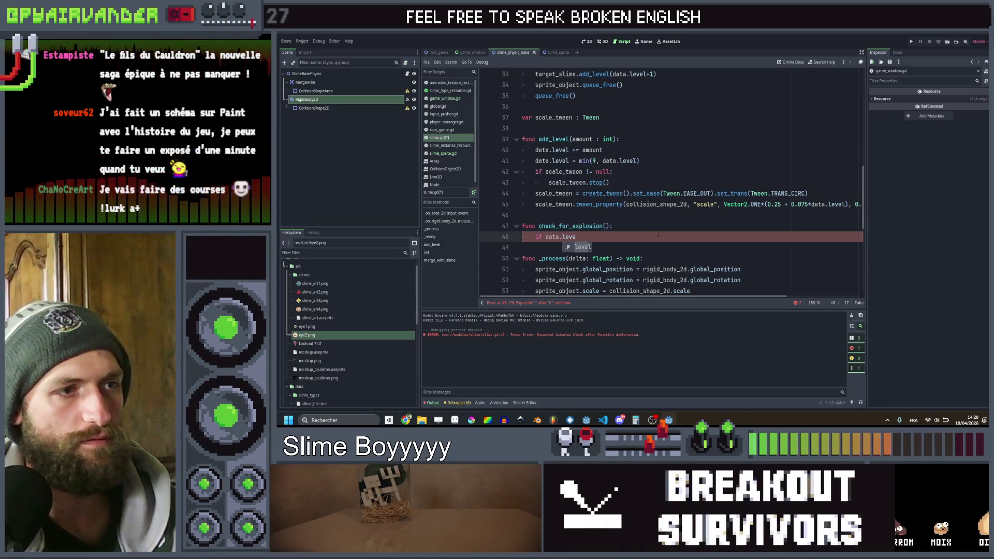
type("l <")
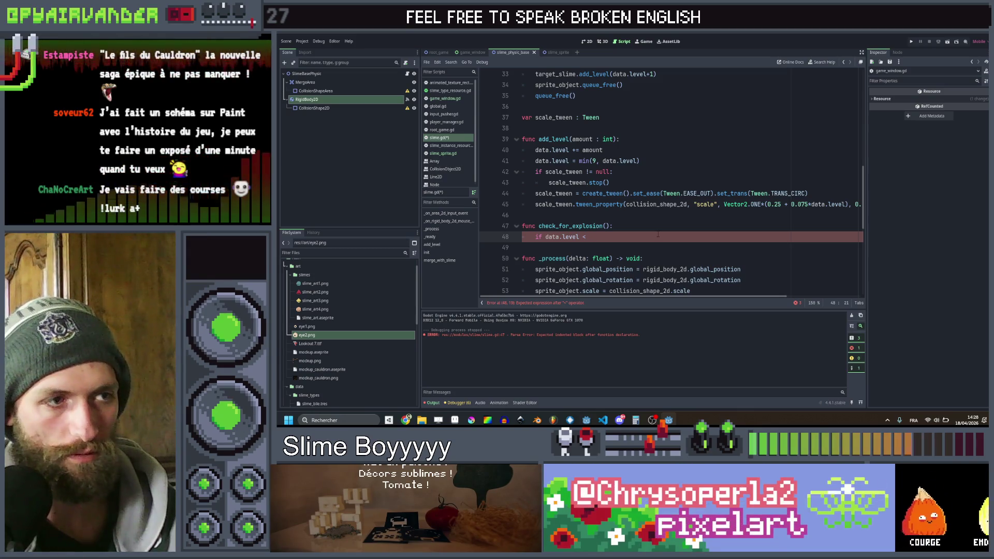
key("BackSpace")
type("9: ret")
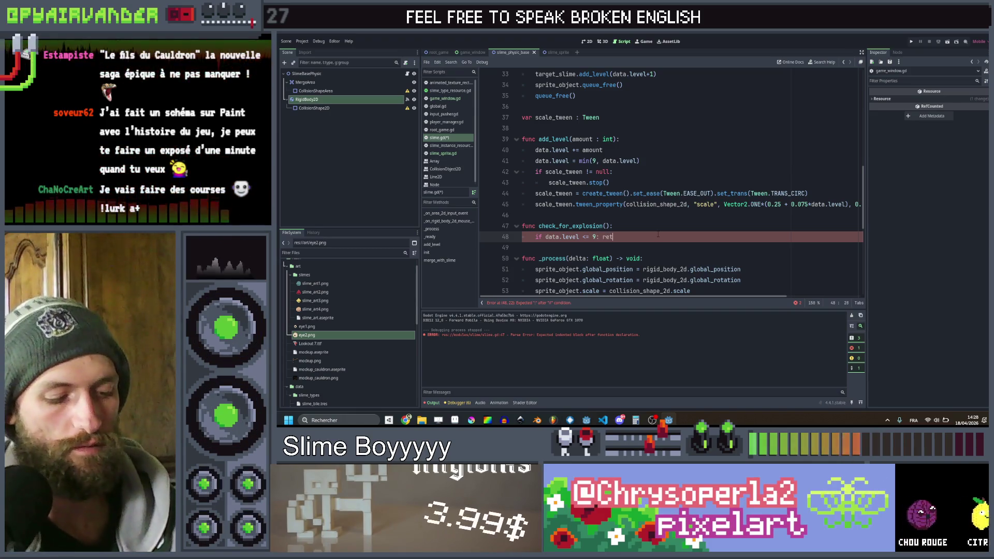
type("urn")
key("ctrl+s")
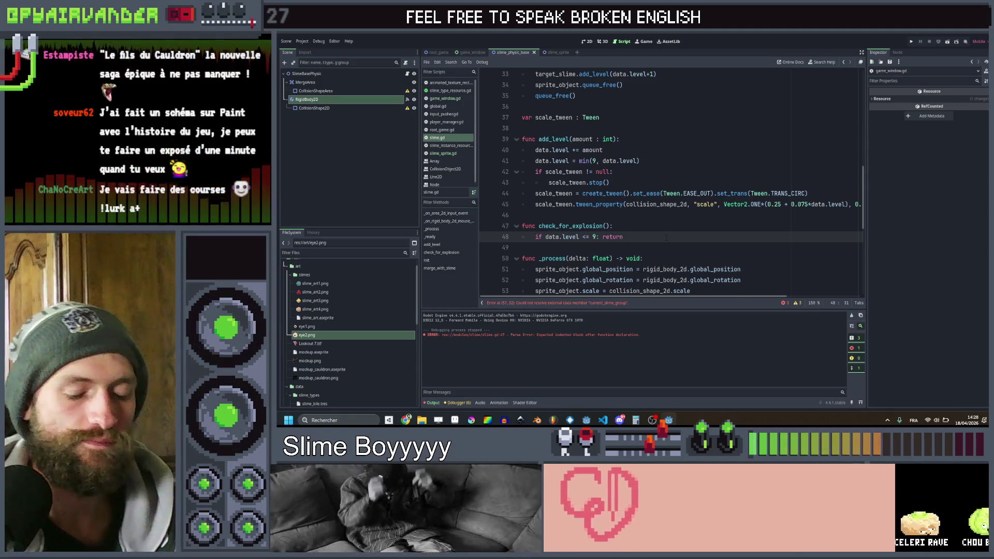
- Add a '#trigger explosion' comment below the early return, discarding a trial explode line
key("Return")
type("#")
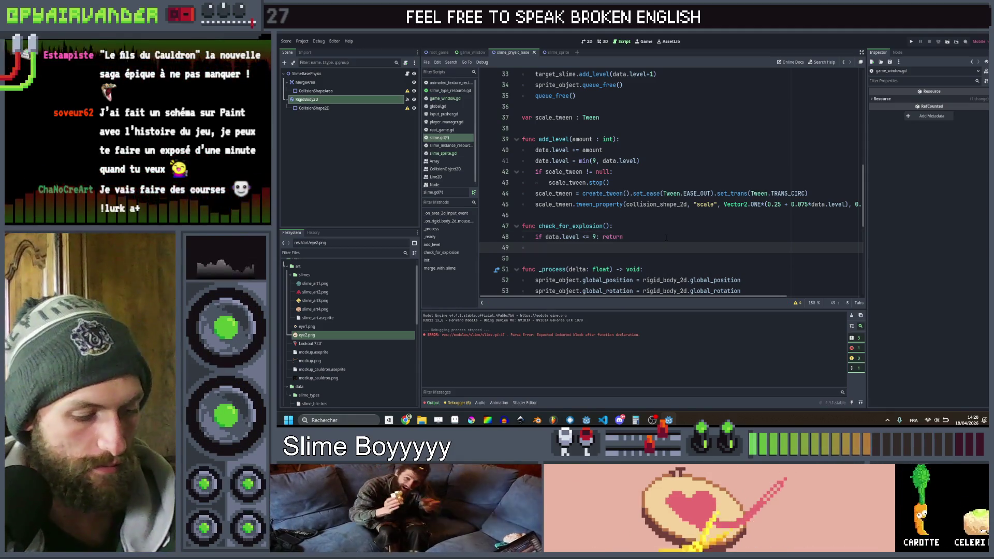
type("trigger ")
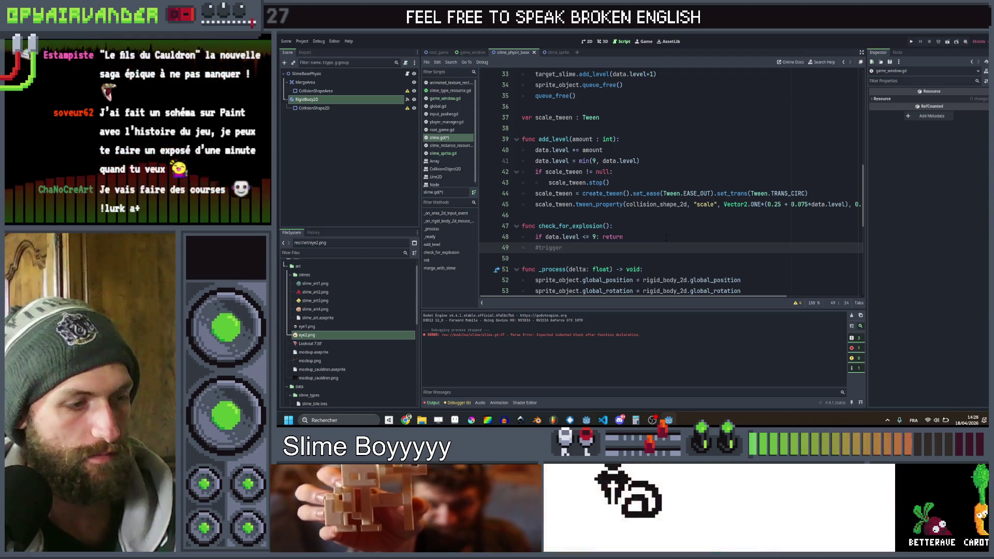
type("explosion")
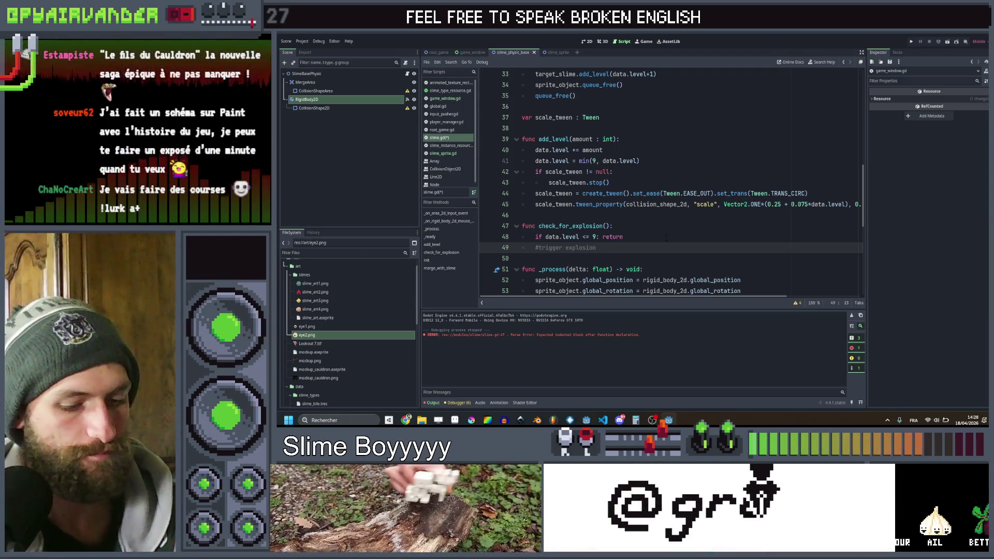
type(":")
key("Return")
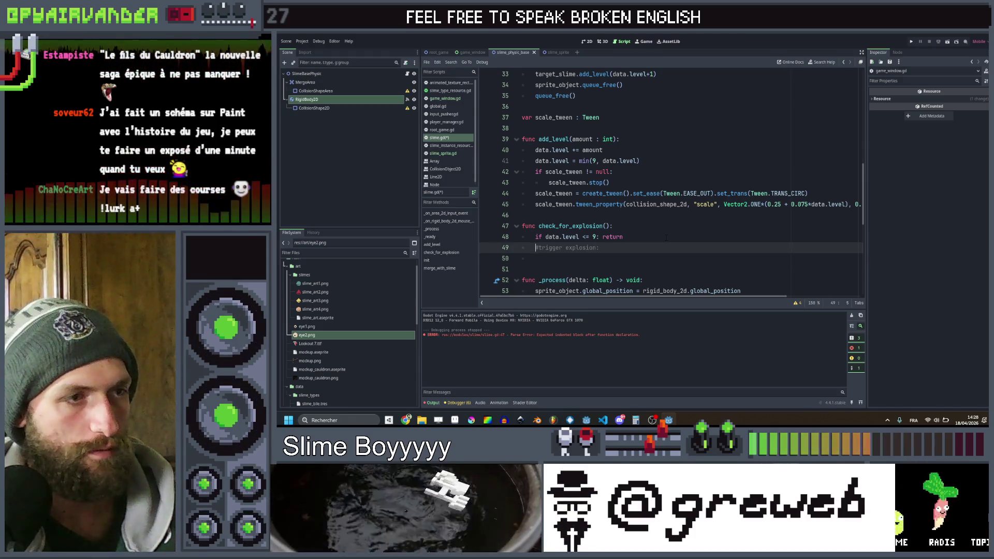
key("Up")
key("End")
key("BackSpace")
key("Down")
type("ex")
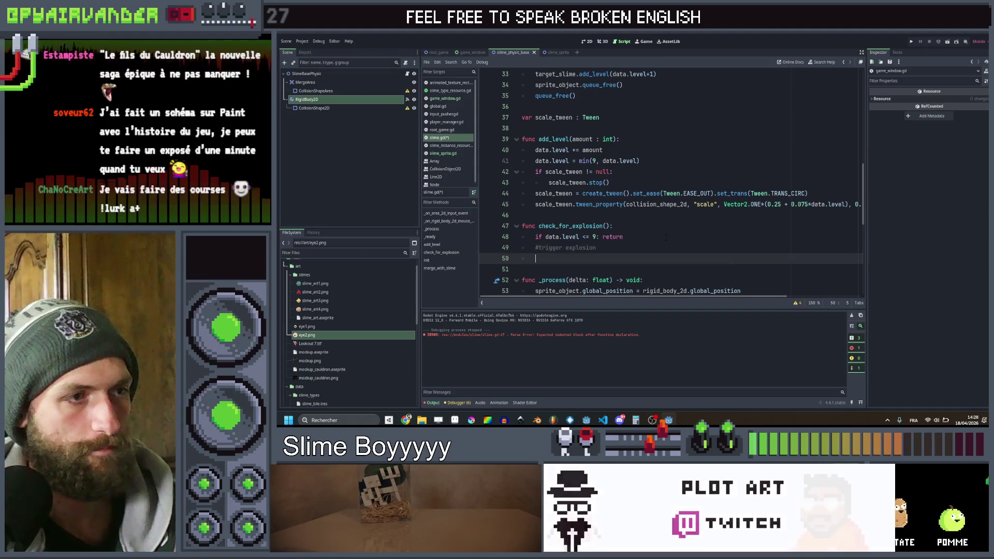
type("plode")
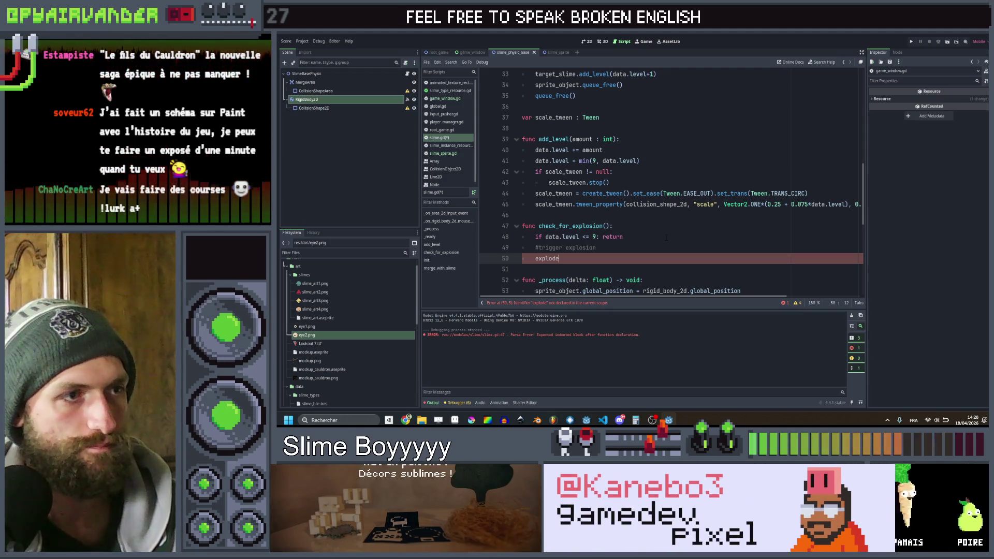
key("ctrl+shift+k")
key("ctrl+shift+k")
key("Return")
key("Up")
key("Up")
key("Up")
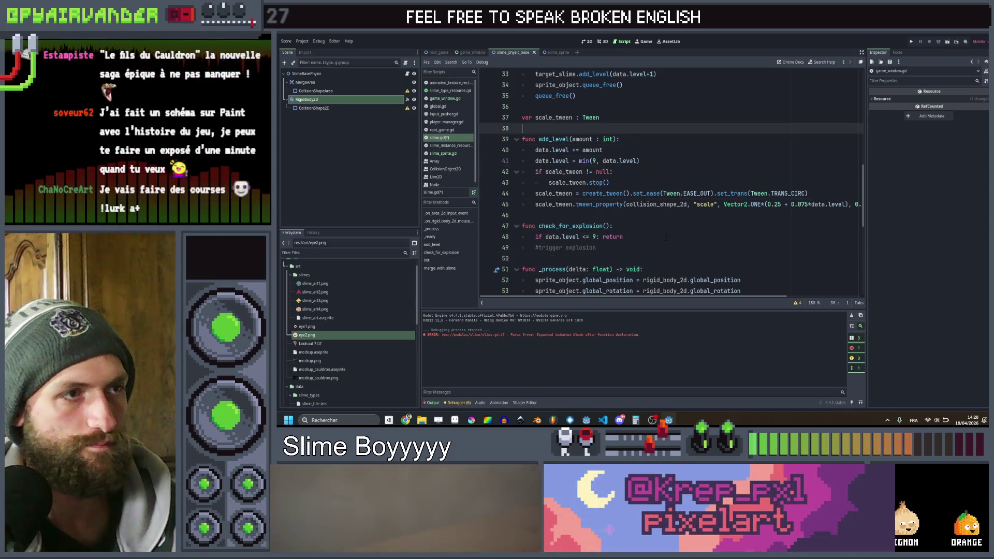
- Move to the end of the min(9, data.level) clamp line in add_level
key("Down")
key("Down")
key("Down")
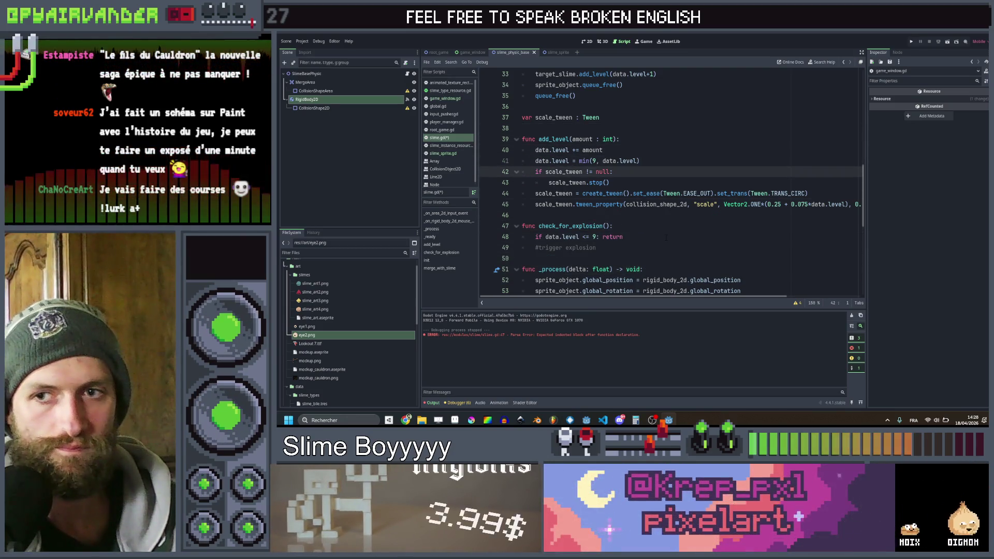
key("Up")
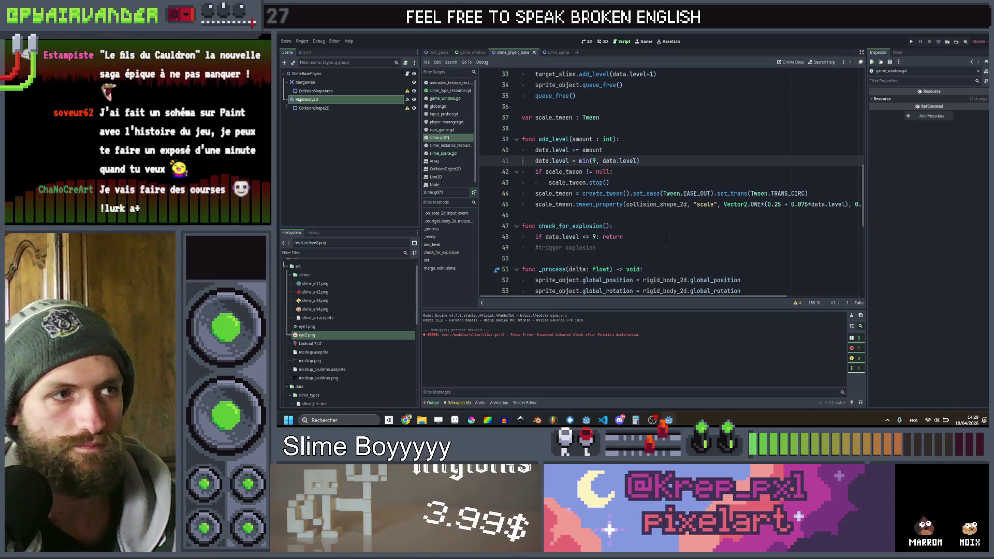
key("Down")
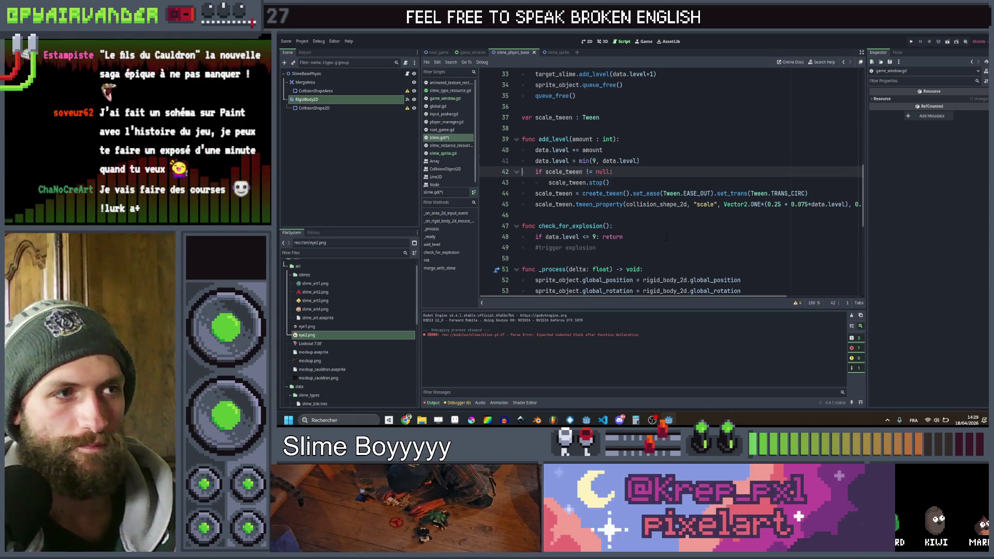
key("Up")
key("Up")
key("Down")
key("Down")
key("Up")
key("Up")
key("Up")
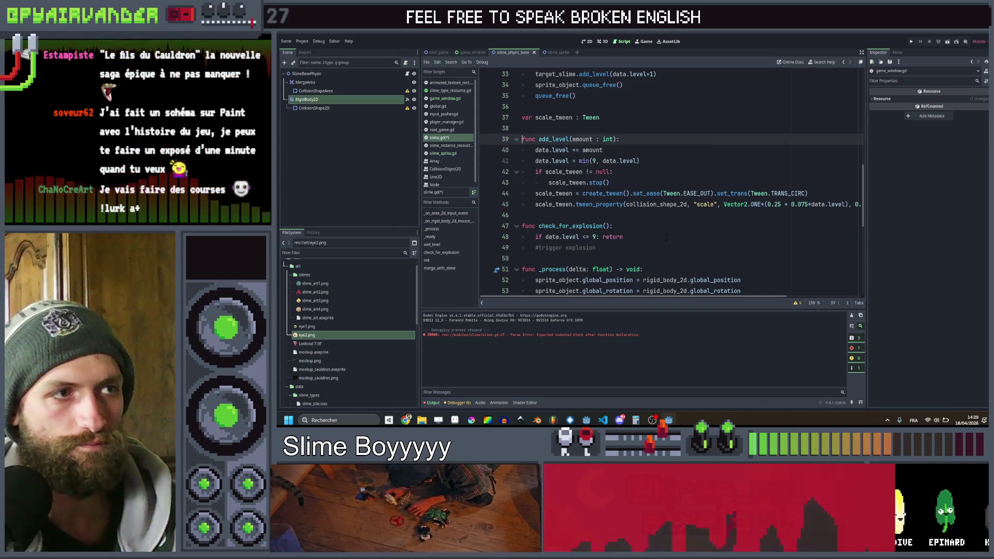
key("ctrl+Right")
key("ctrl+Right")
key("ctrl+Right")
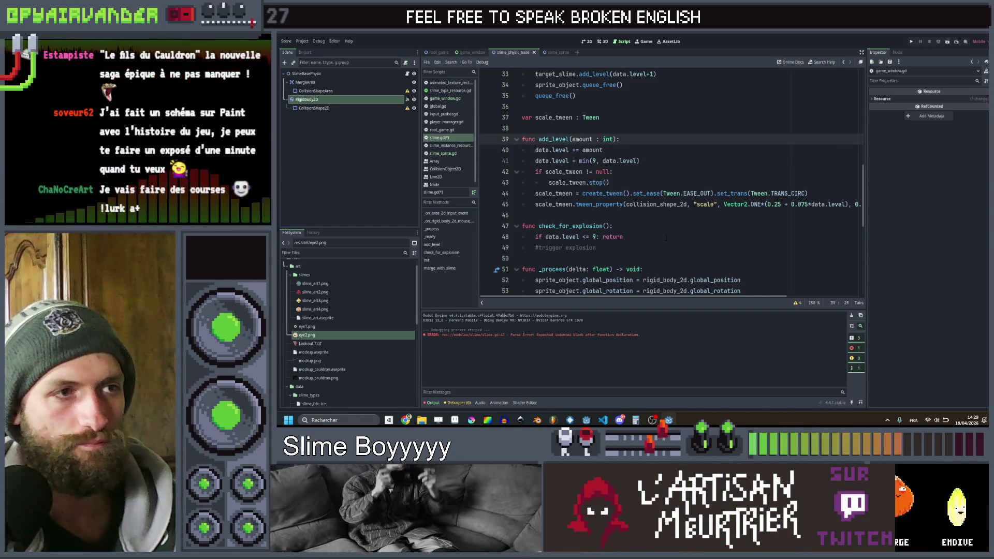
key("Down")
key("Down")
key("ctrl+Right")
key("ctrl+Right")
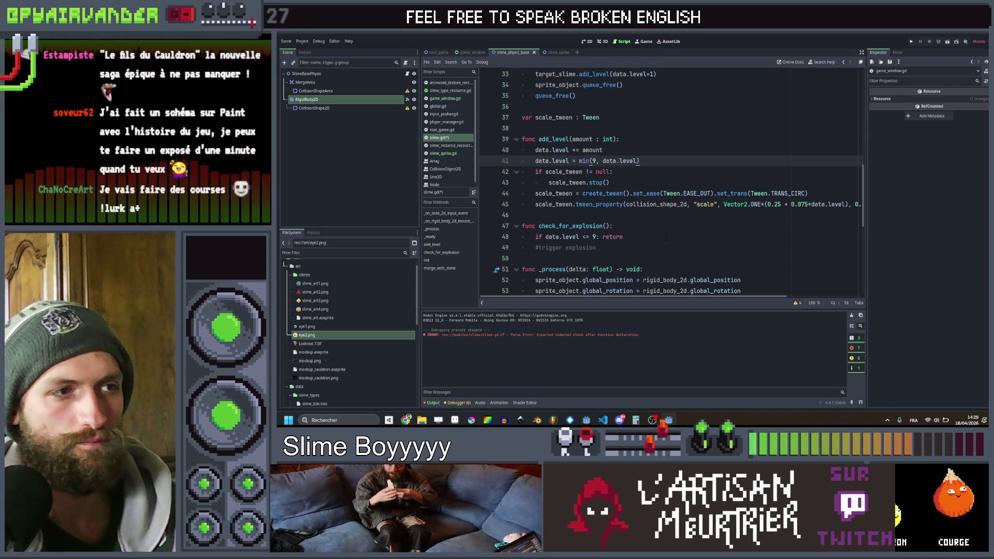
- Insert a check_for_explosion() call on line 42 after the clamp and save
key("Return")
type("check_for_explosion()")
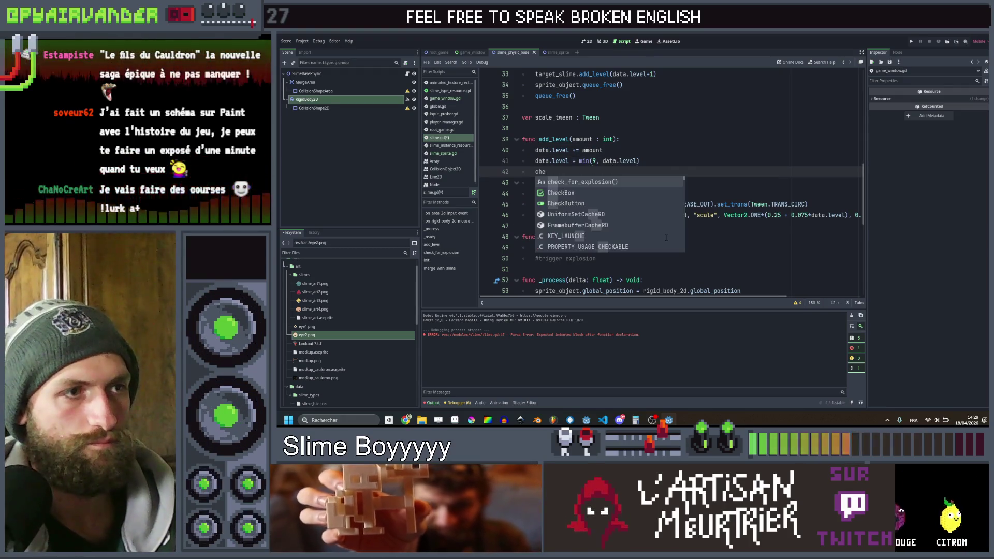
key("ctrl+s")
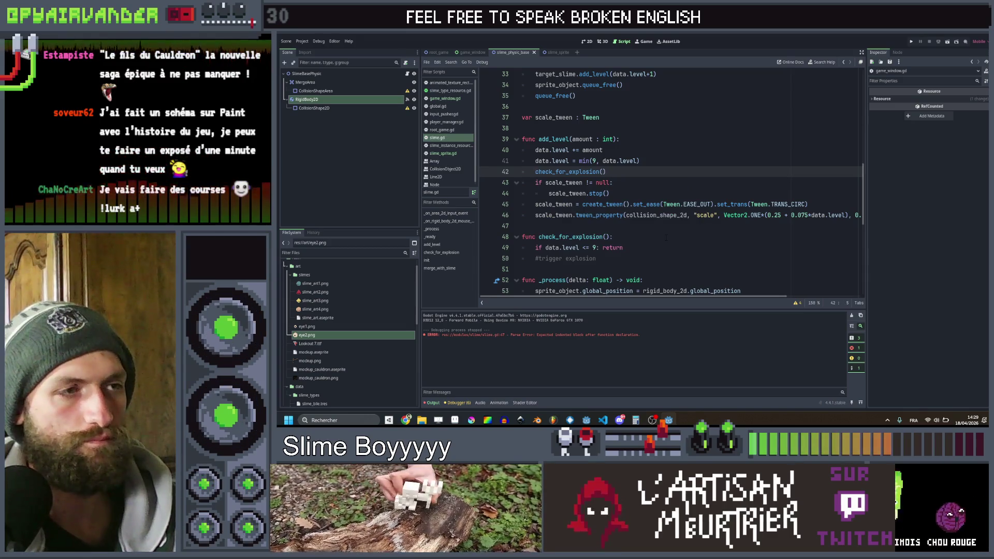
key("Down")
key("Down")
key("Down")
key("Home")
key("Up")
key("Up")
key("Up")
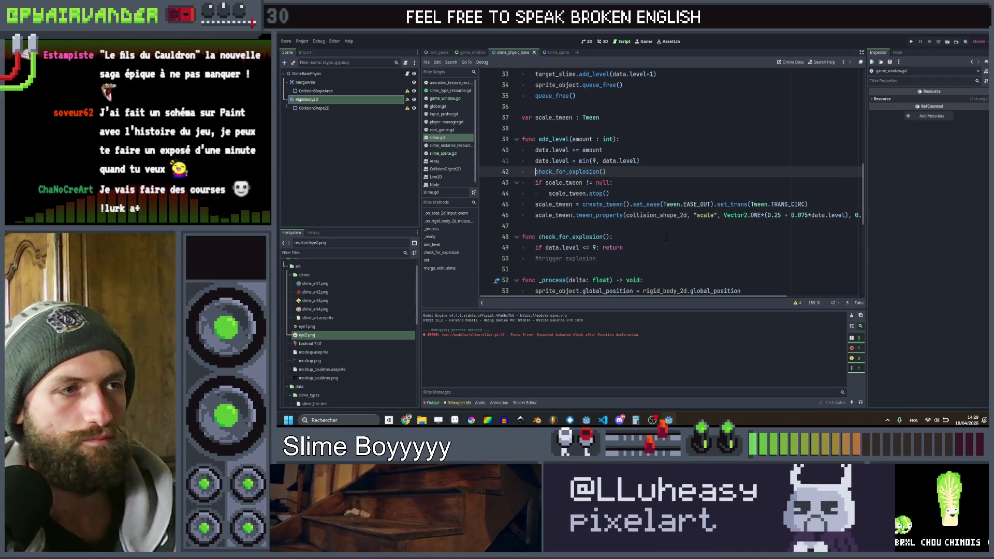
key("Down")
key("Down")
key("Down")
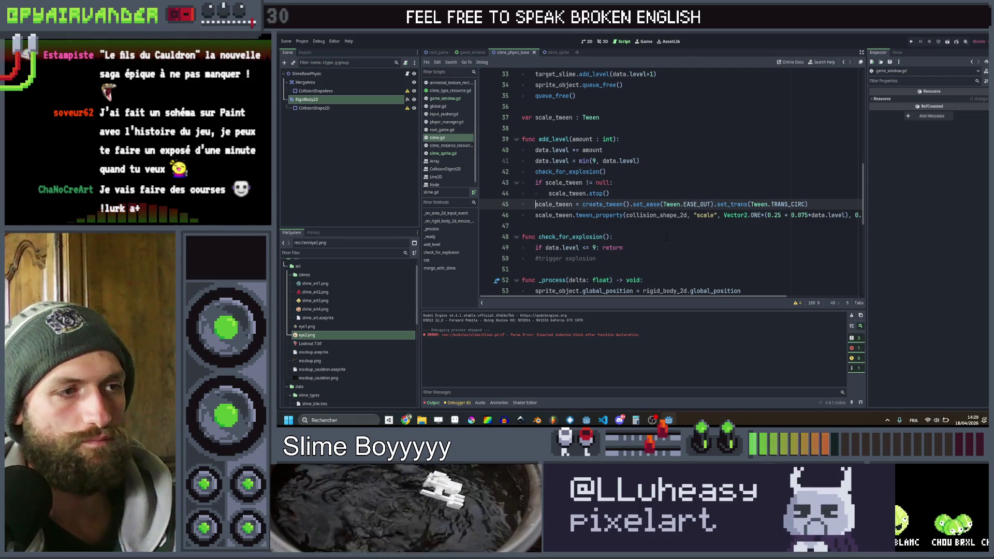
key("Up")
key("Up")
key("Up")
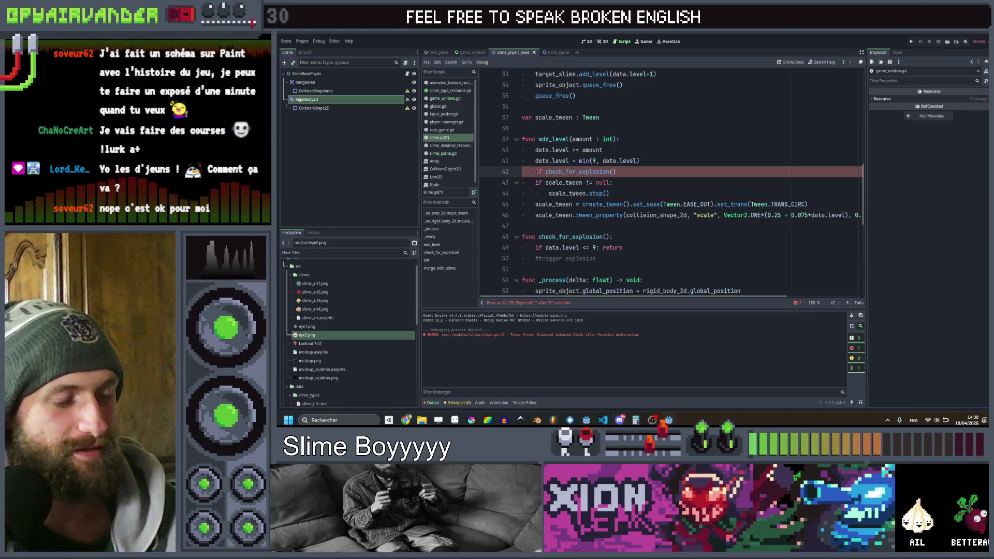
left_click(538, 172)
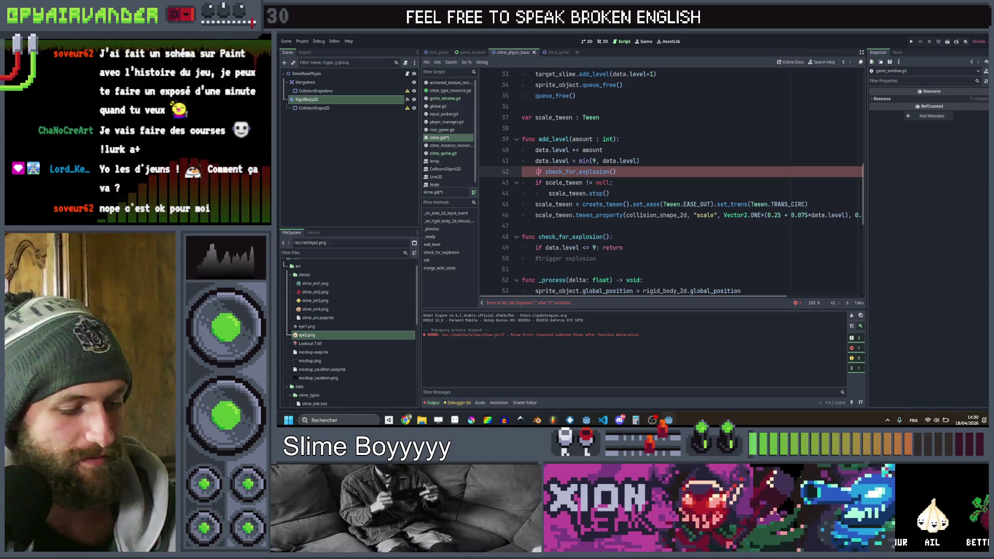
type("#")
- Comment out the check_for_explosion() call with # and run the project
key("ctrl+s")
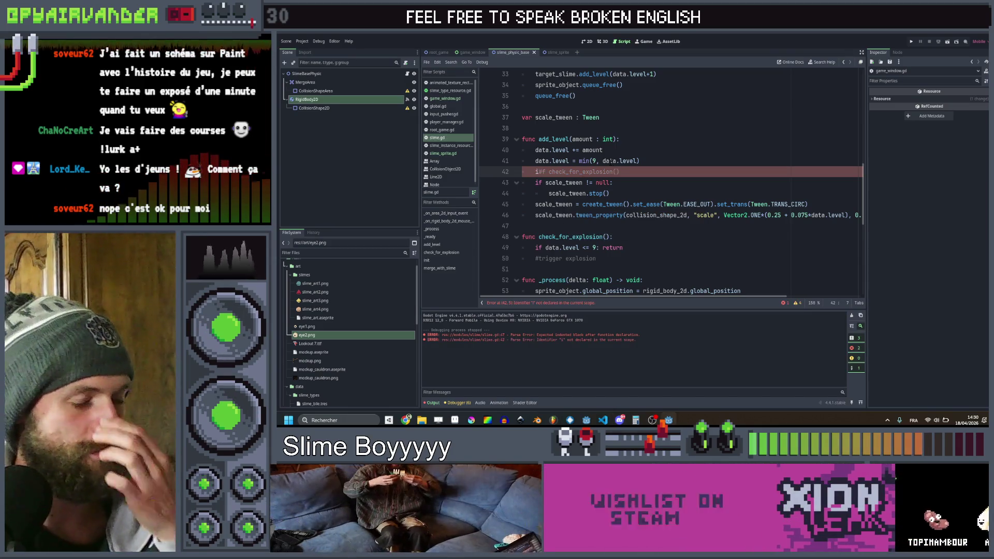
type("#")
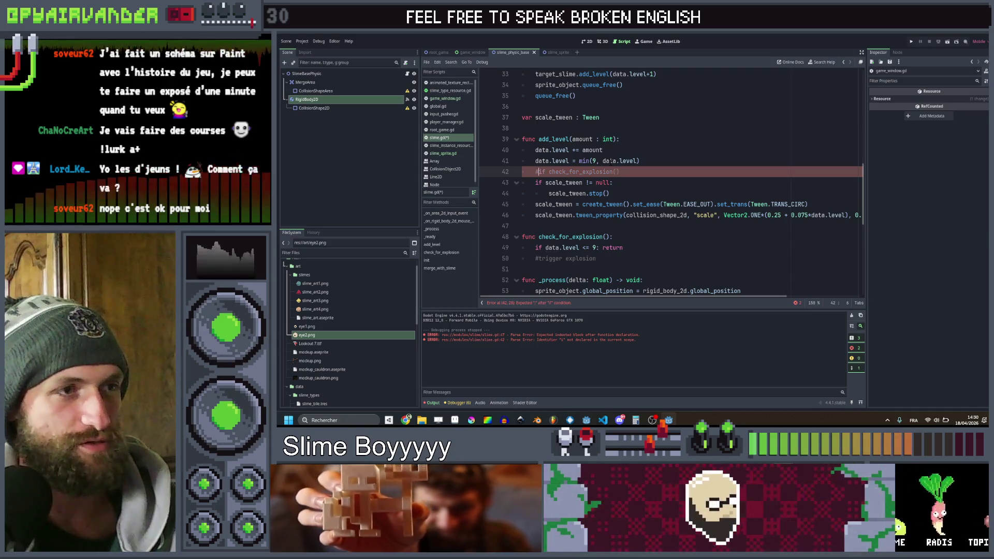
left_click(731, 151)
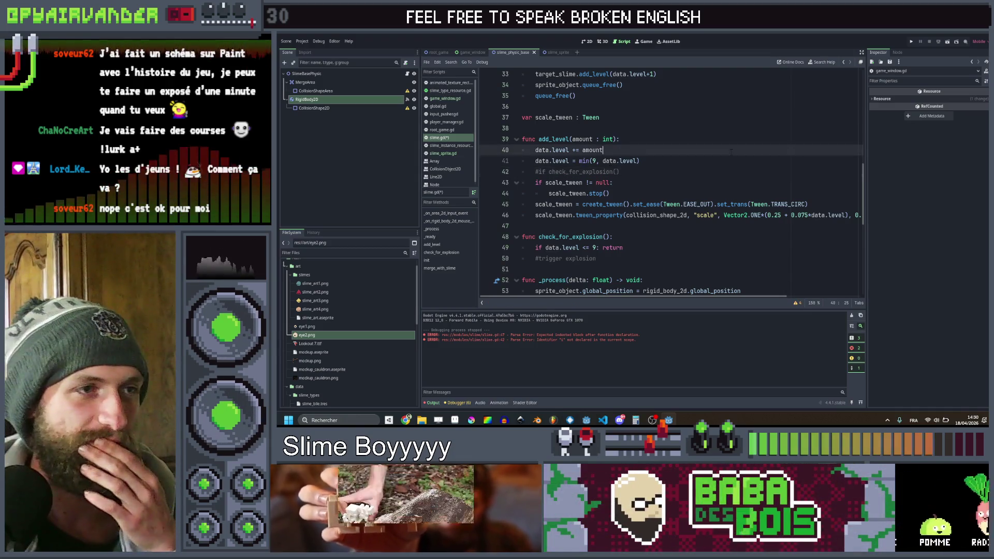
left_click(911, 42)
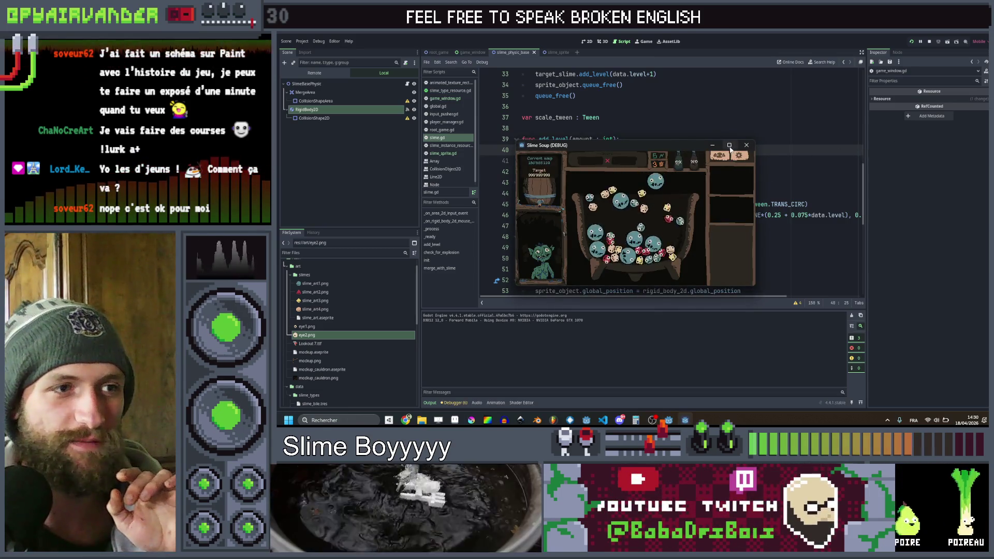
- Play Slime Soup full screen, confirming with OK until blue slimes merge into one large slime
key("F11")
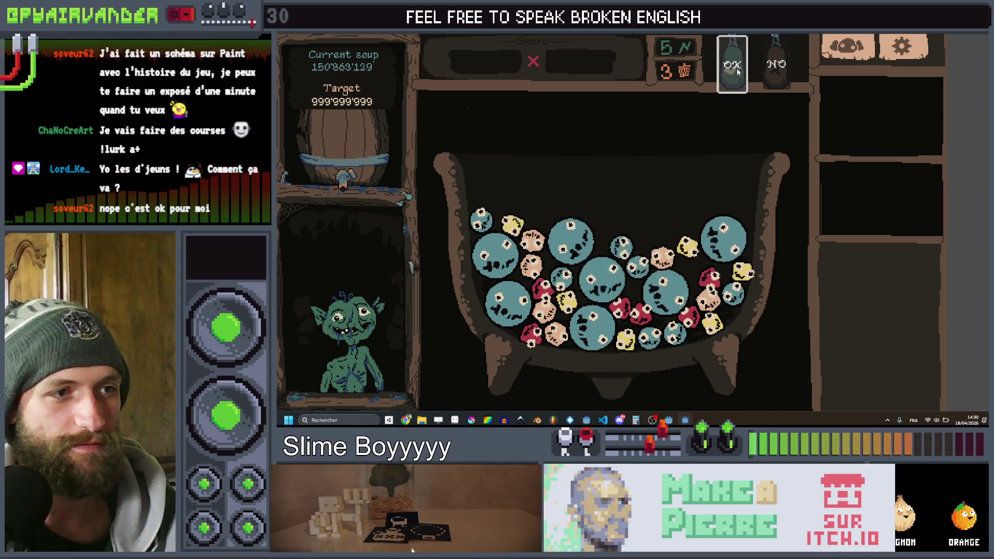
left_click(720, 93)
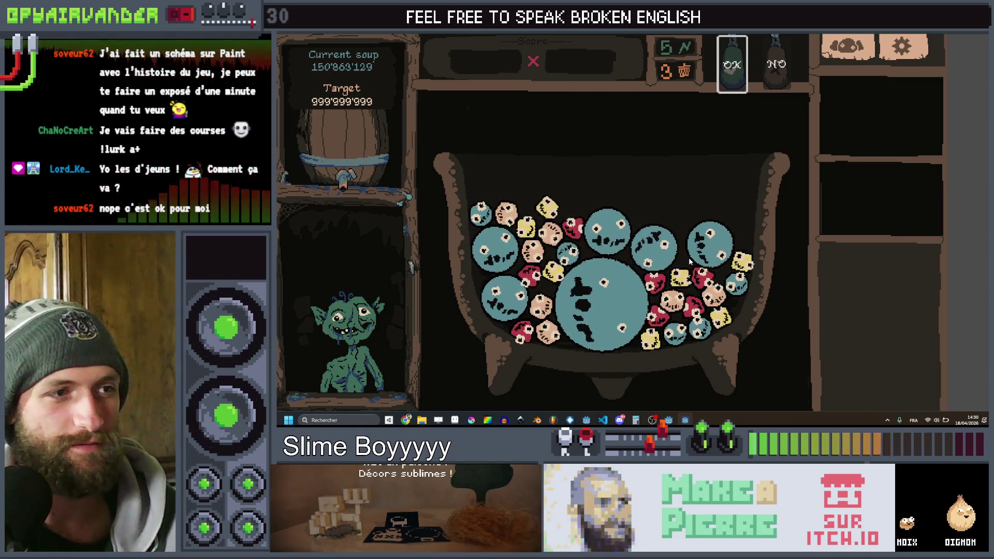
left_click(727, 76)
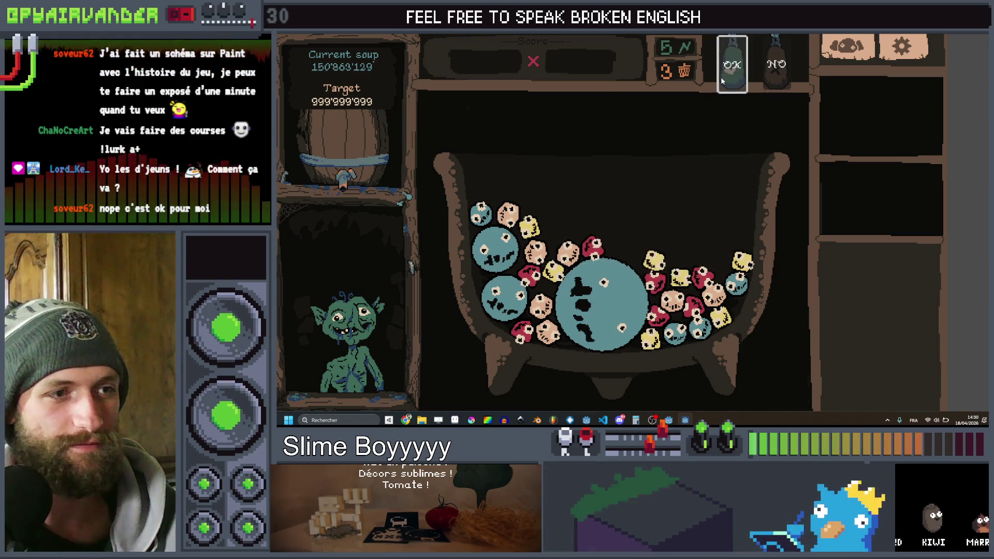
left_click(721, 77)
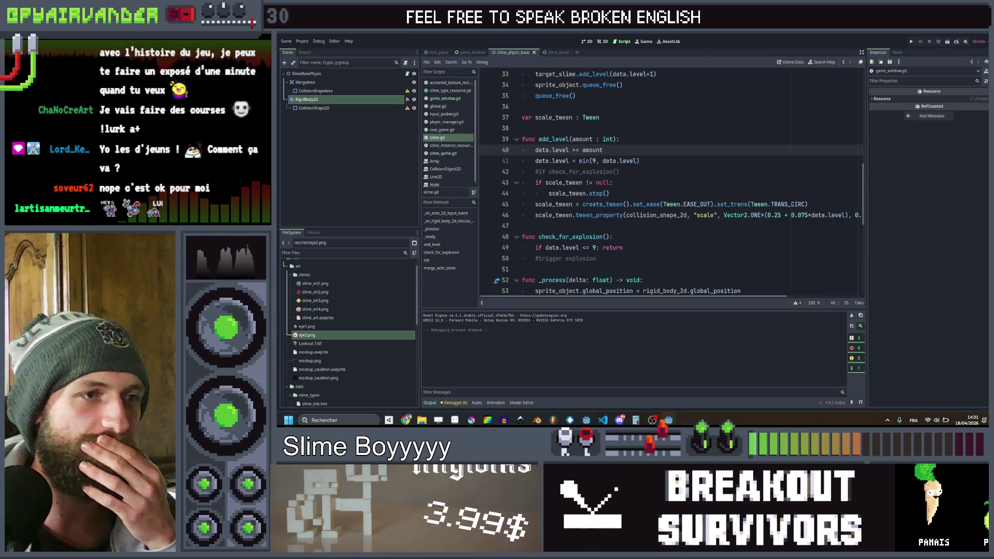
- Scroll through slime.gd, then open game_window.gd and scroll up to spawn_slimes
left_click(668, 247)
scroll(669, 240, "down", 8)
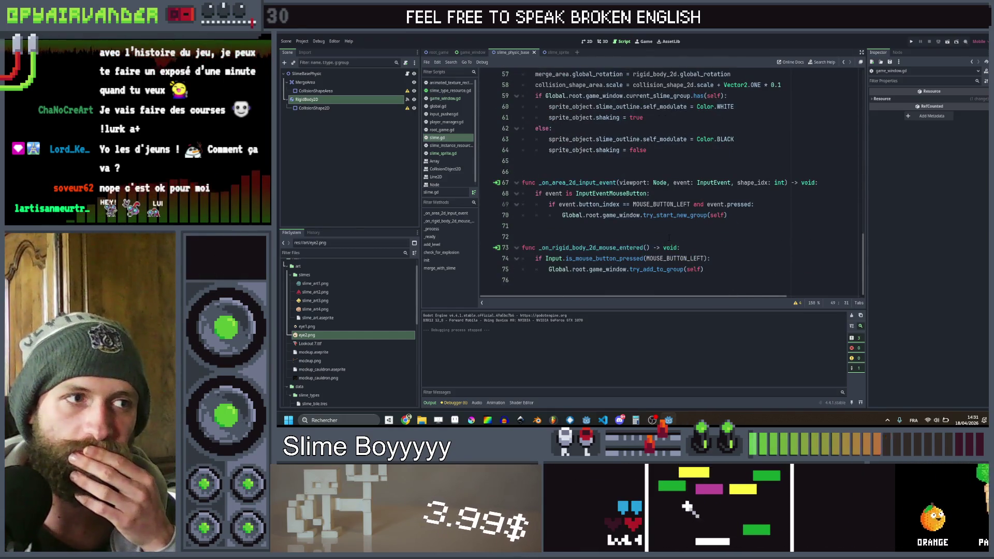
scroll(669, 240, "up", 8)
scroll(669, 181, "down", 5)
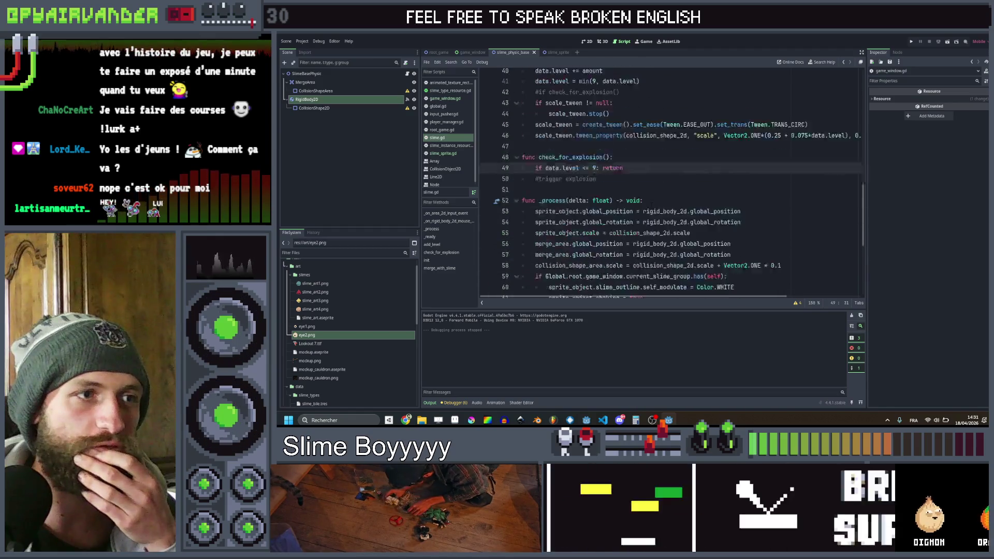
scroll(669, 182, "up", 10)
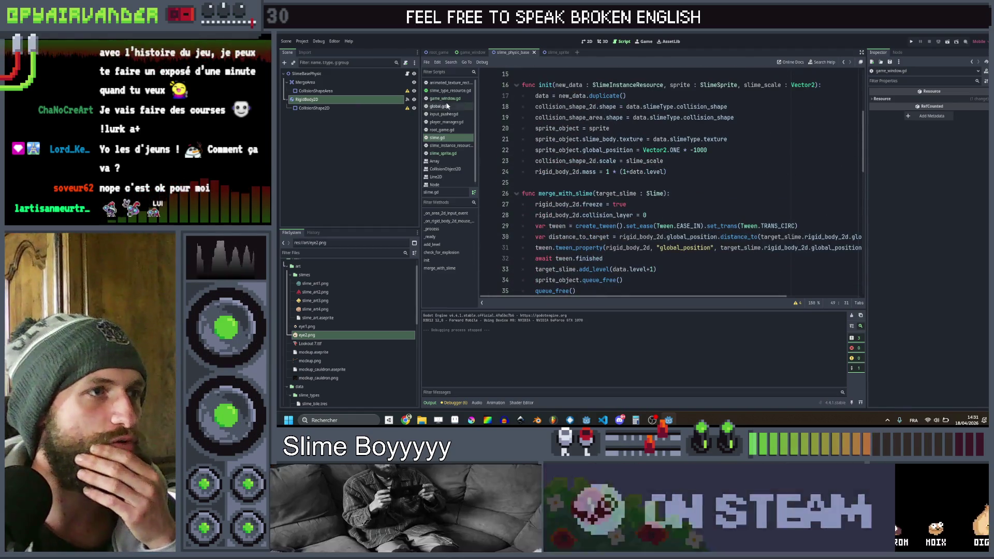
left_click(445, 98)
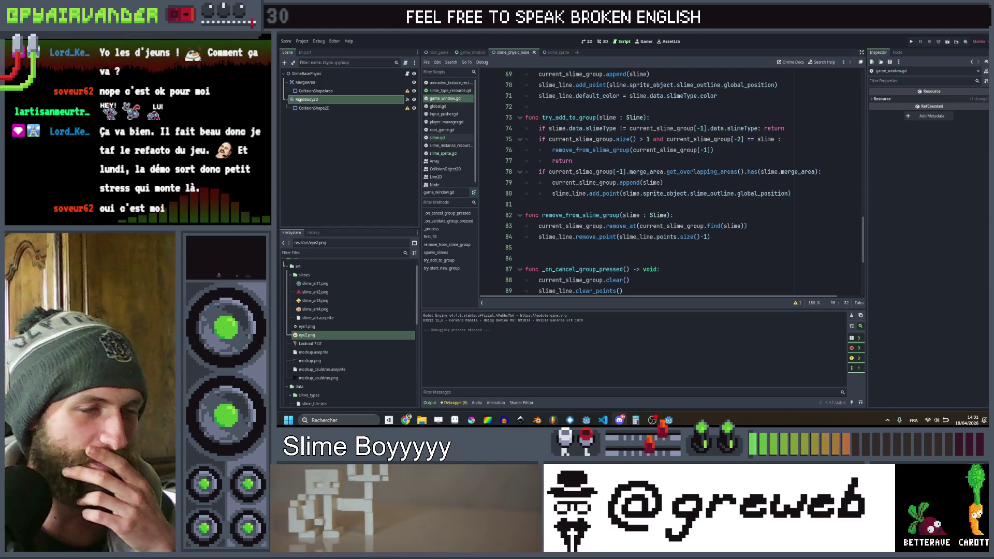
mouse_move(688, 239)
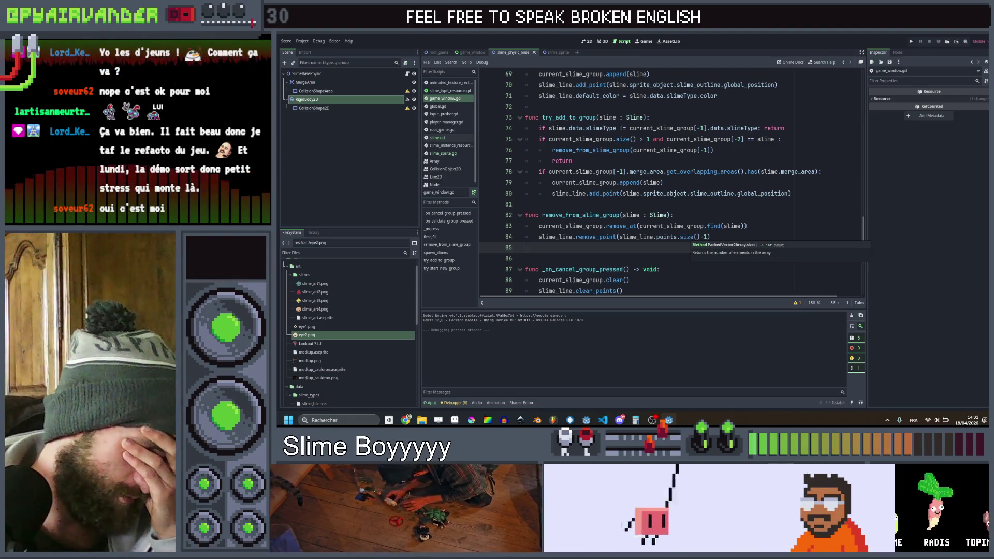
scroll(705, 206, "up", 15)
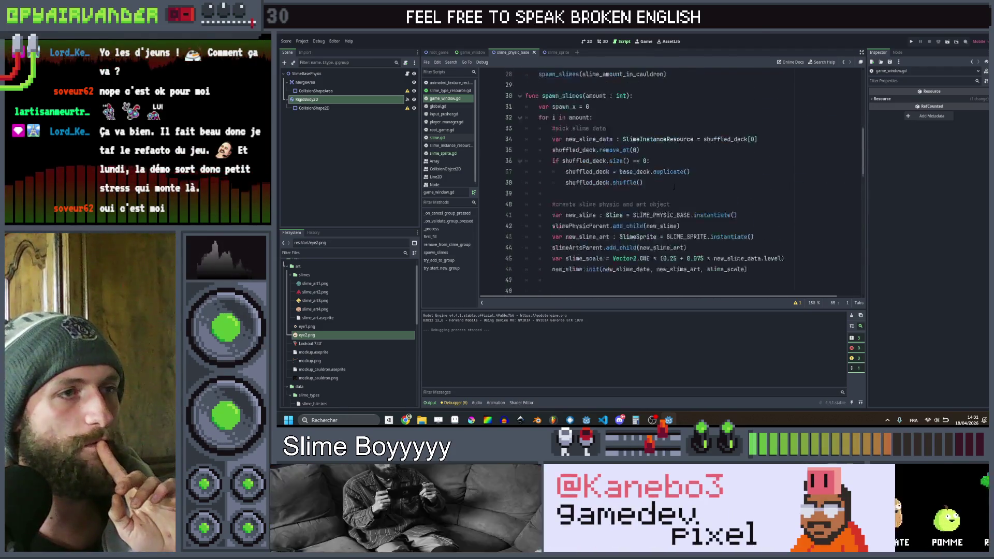
- Delete the spawn_x initialisation on line 31, then undo to restore it
left_click_drag(600, 183, 539, 183)
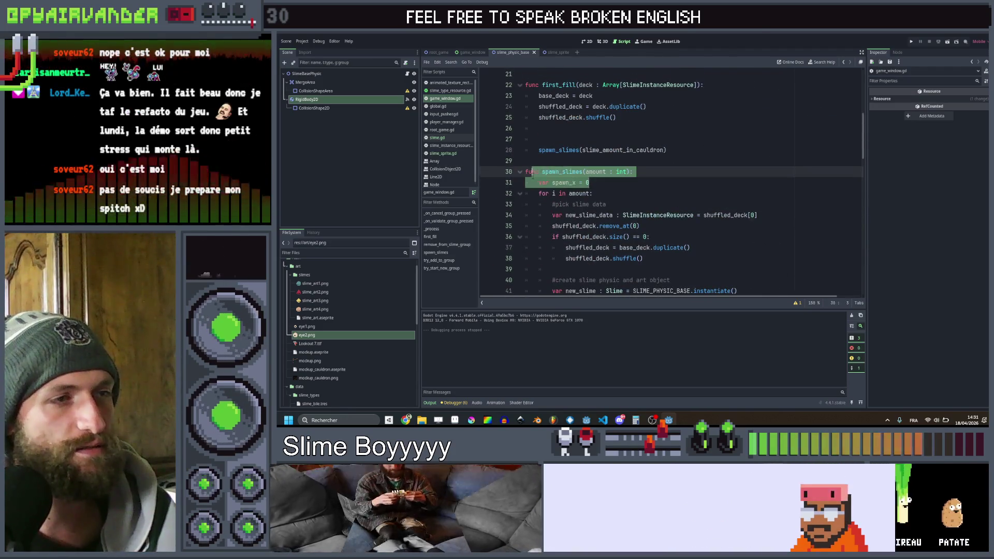
key("BackSpace")
scroll(549, 181, "up", 1)
key("ctrl+z")
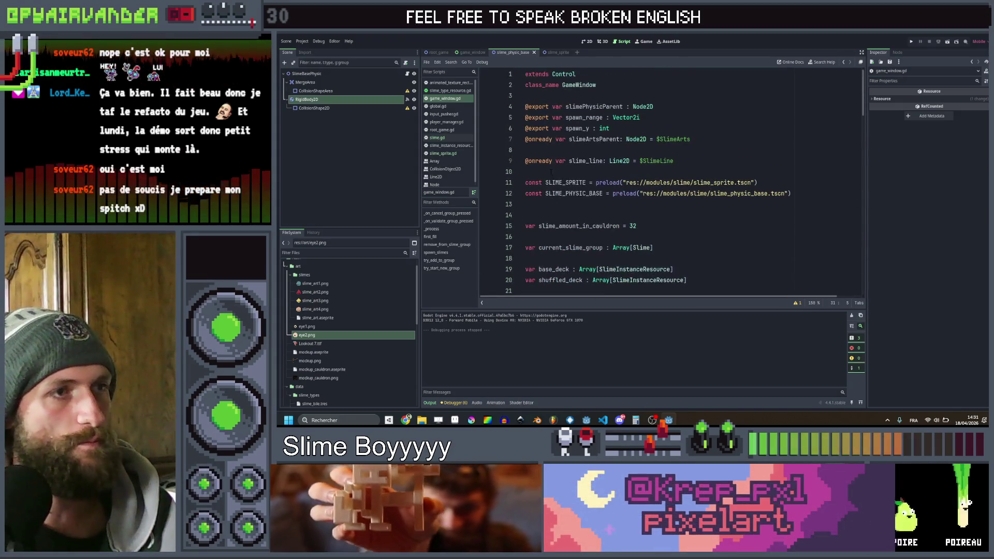
scroll(671, 181, "down", 8)
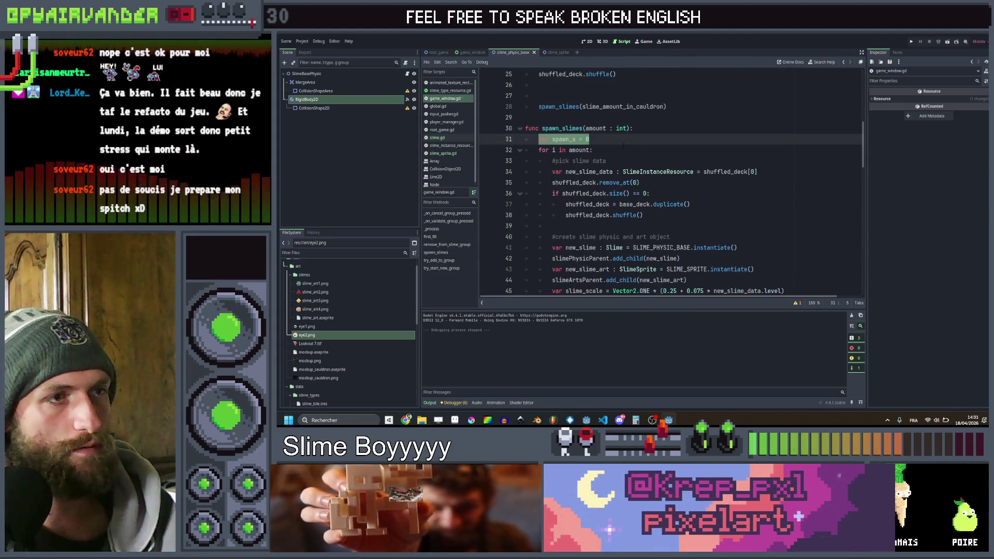
- Replace spawn_x's starting 0 with randf_range(spawn_range.x, spawn_range.y)
left_click(622, 135)
key("BackSpace")
type("rand")
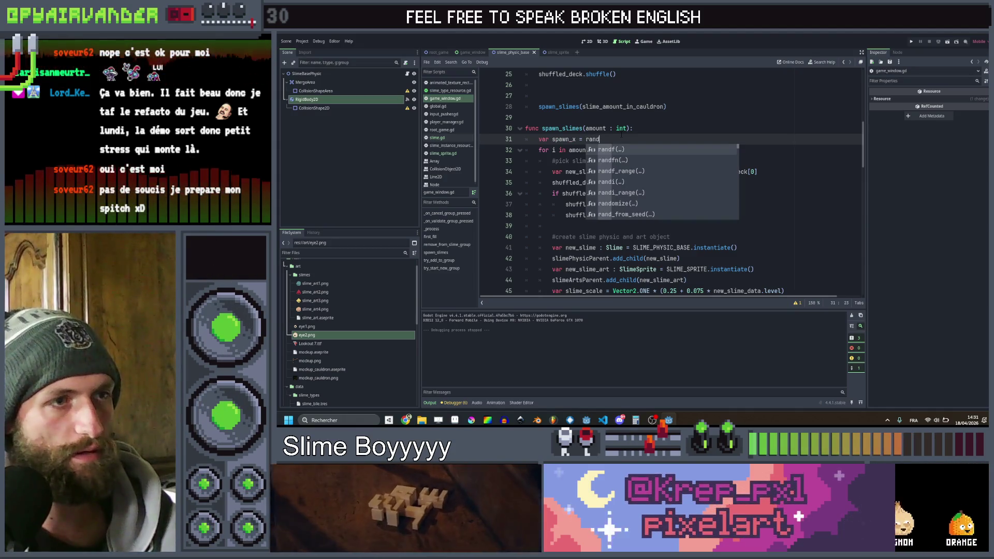
key("Return")
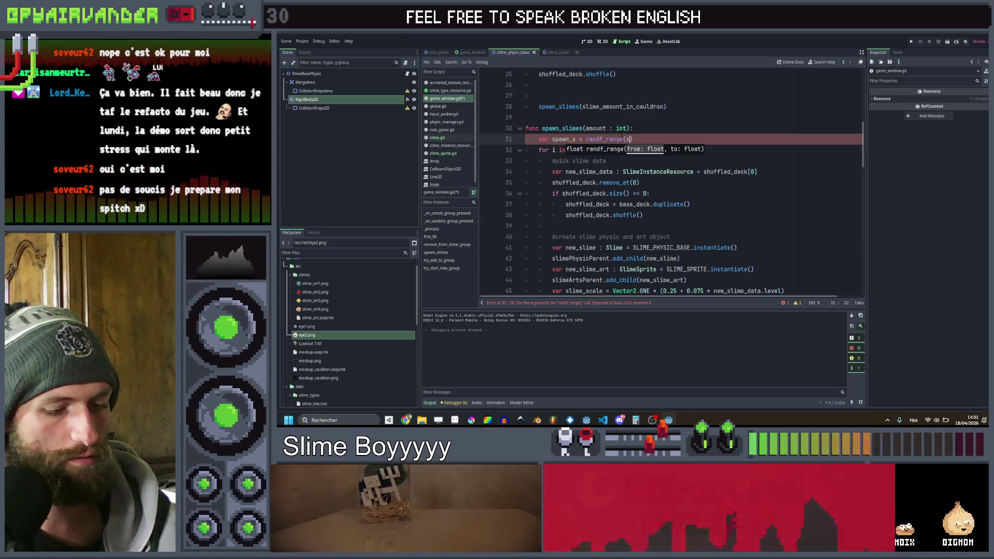
type("spa")
key("Return")
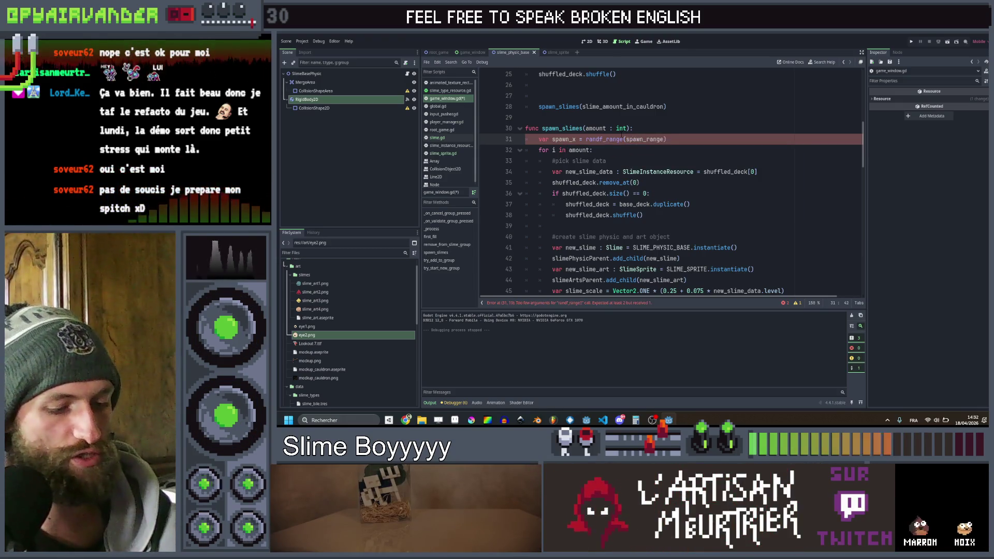
type(", spa")
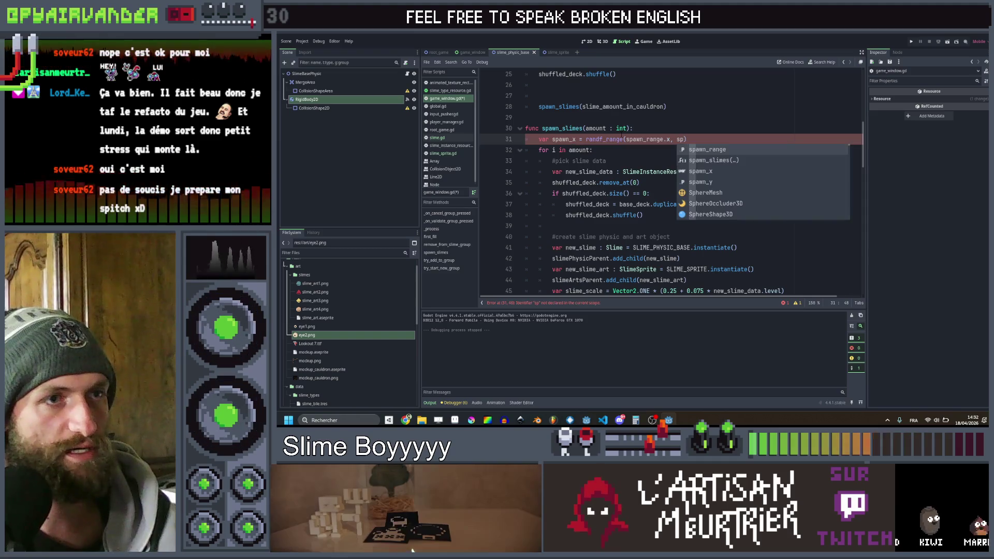
key("Return")
type(".y")
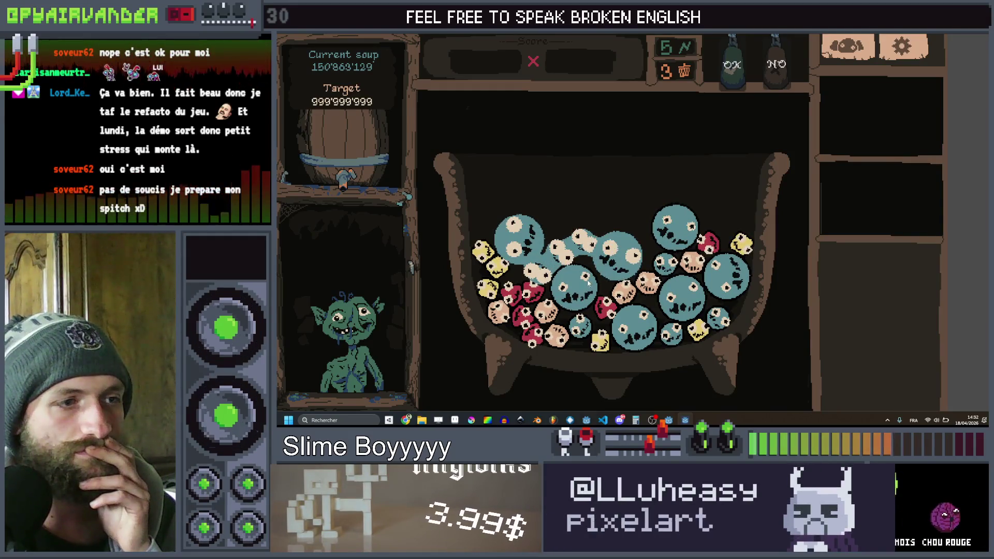
- Confirm with OK three times to merge and drop slimes, then stop the game
left_click(741, 66)
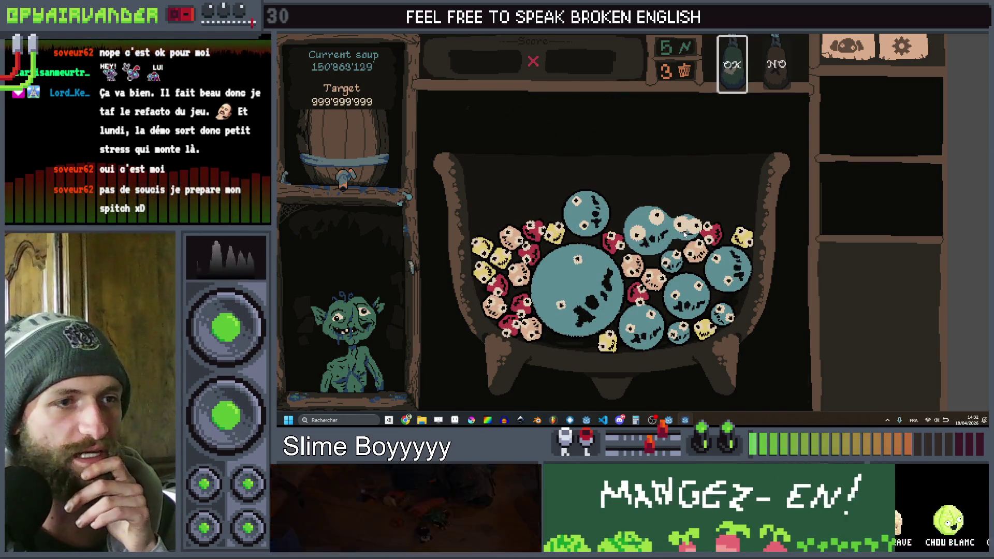
left_click(743, 65)
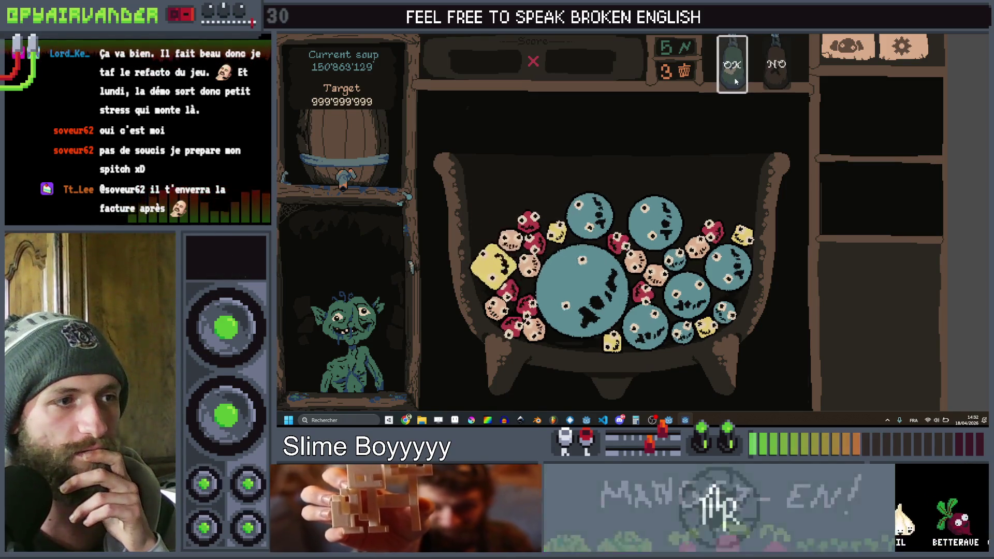
left_click(733, 79)
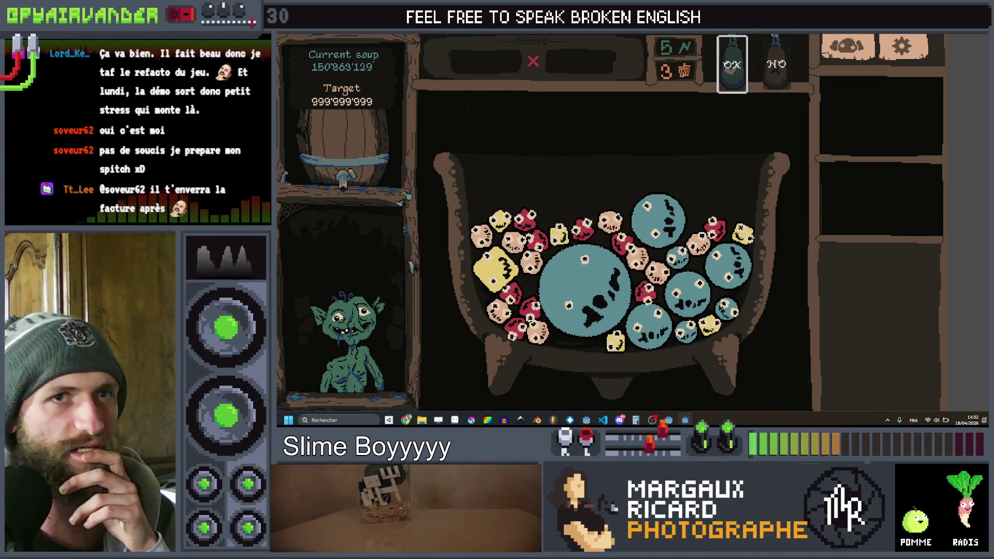
left_click(946, 44)
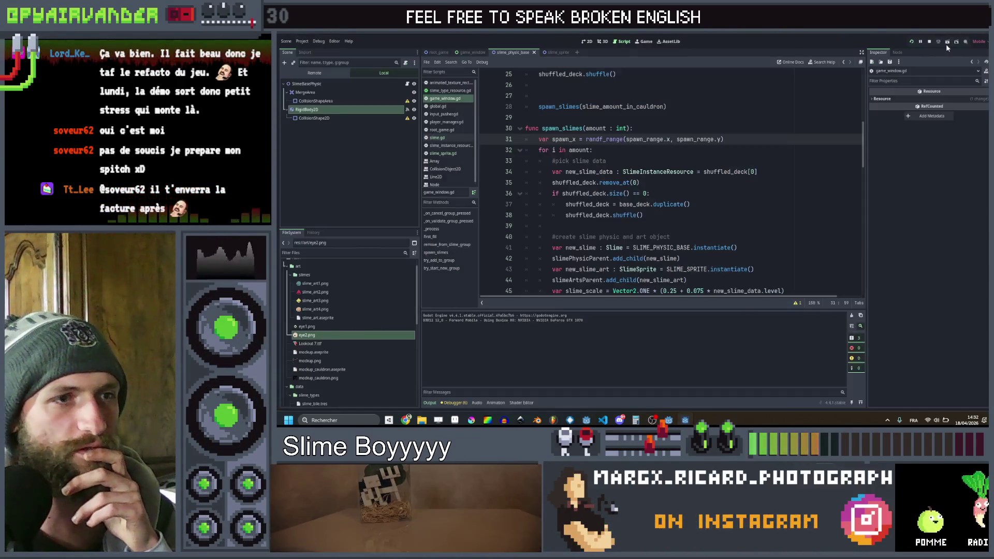
- Rerun the game maximized, merge the cauldron slimes into one large slime, then quit
left_click(752, 146)
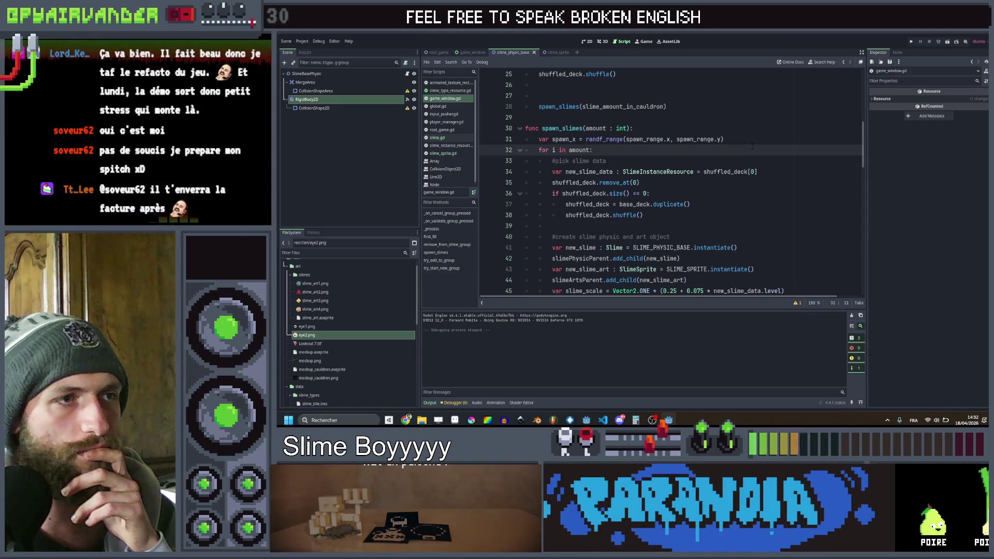
left_click(754, 138)
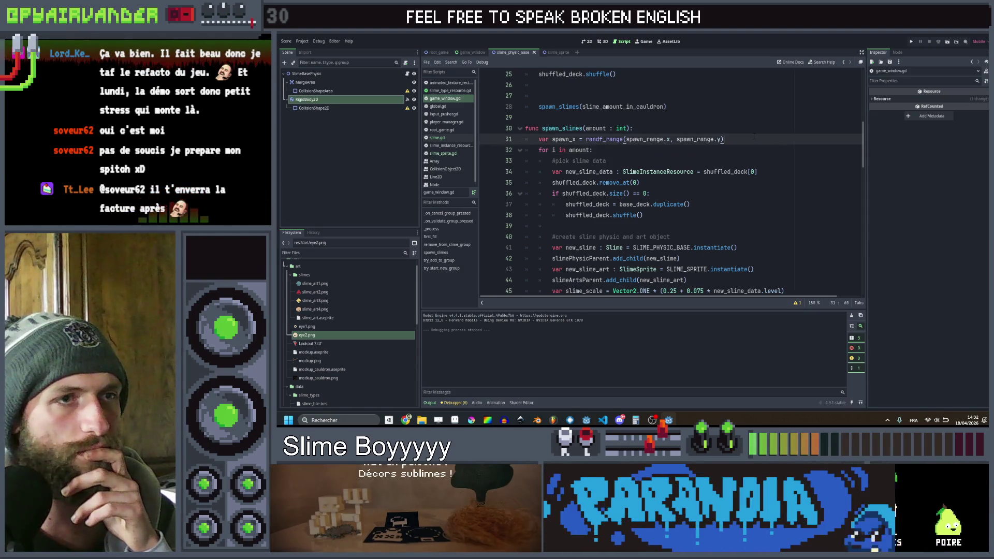
left_click(911, 43)
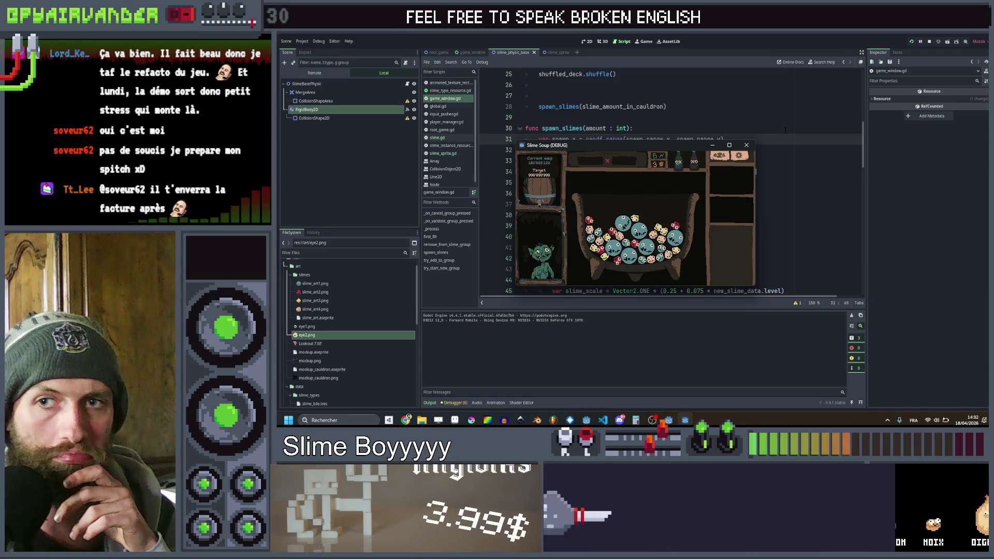
left_click(729, 145)
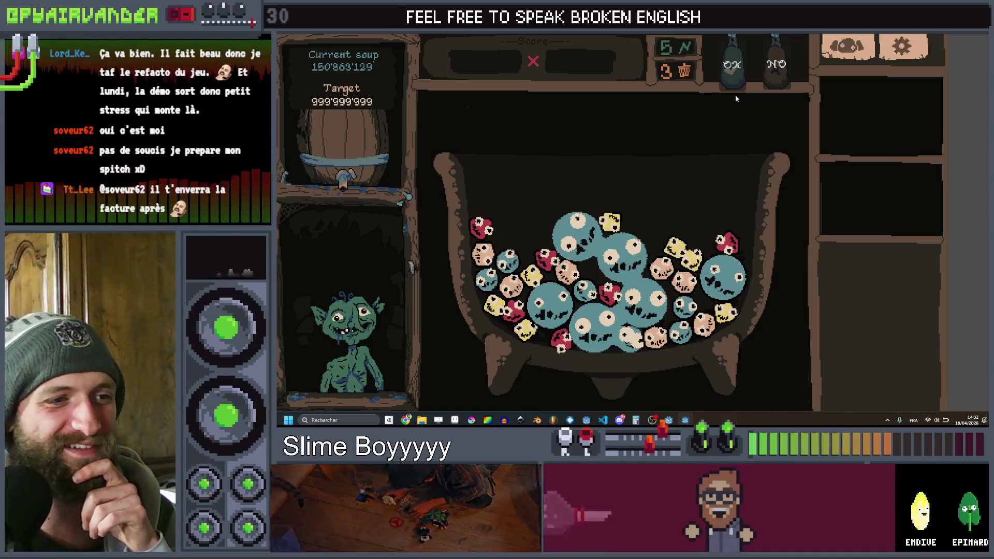
left_click(734, 73)
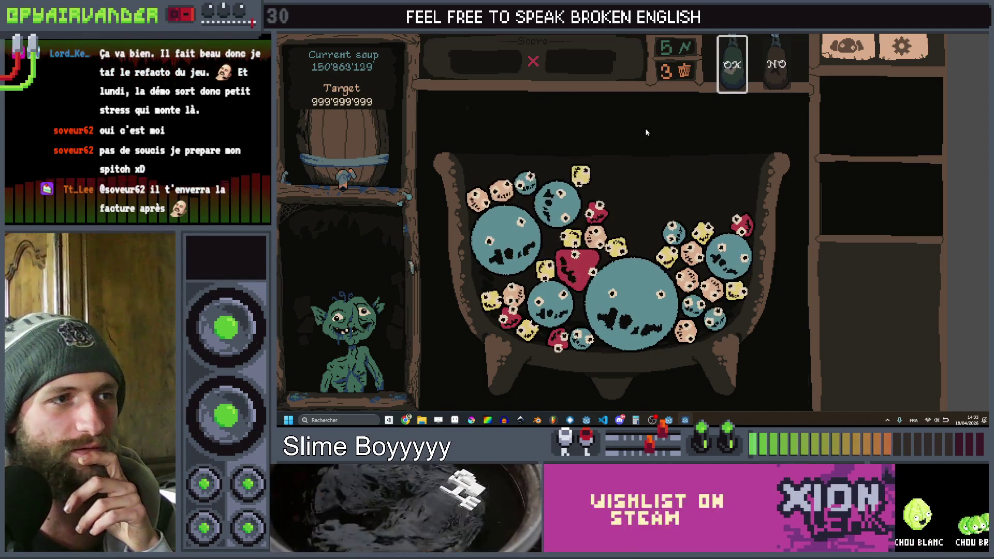
key("alt+F4")
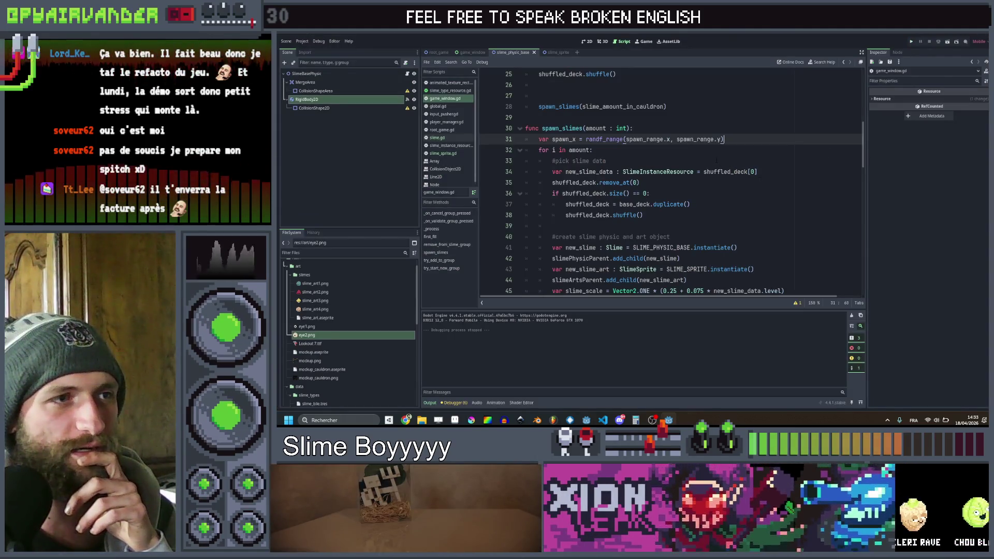
- Change line 31 to spawn_x = randf_range(0, spawn_range.y-spawn_range.x)
double_click(564, 139)
scroll(831, 145, "down", 6)
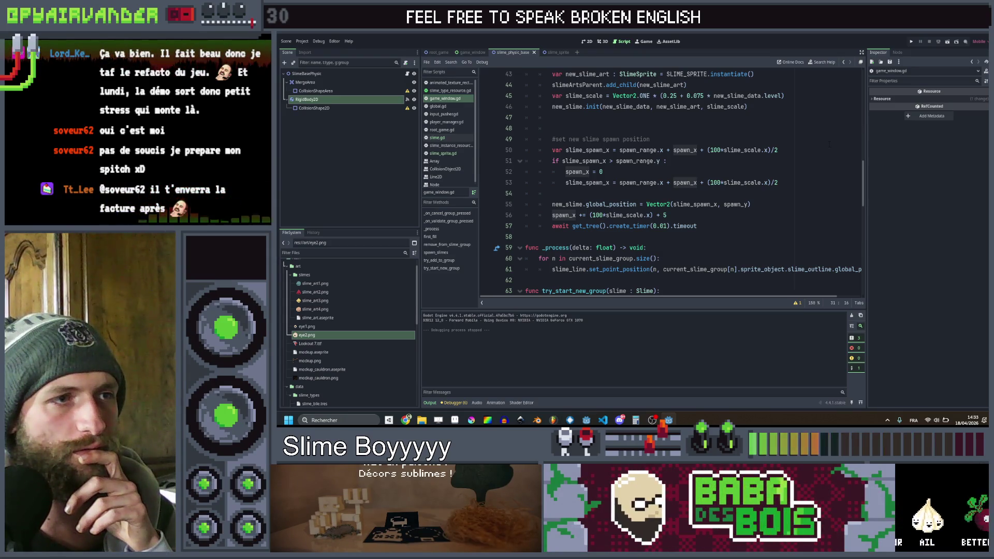
scroll(831, 145, "up", 1)
scroll(830, 144, "up", 4)
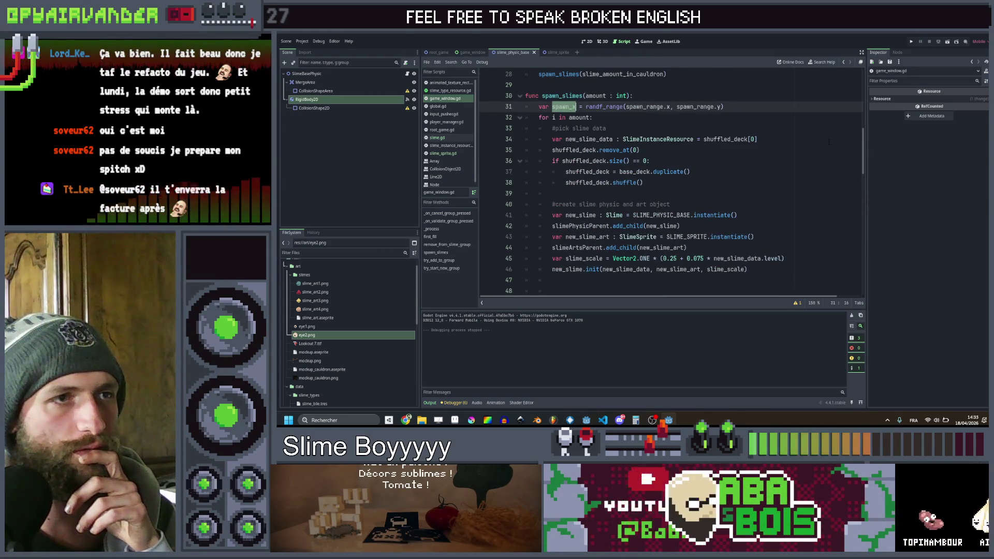
scroll(829, 142, "up", 3)
scroll(829, 142, "down", 7)
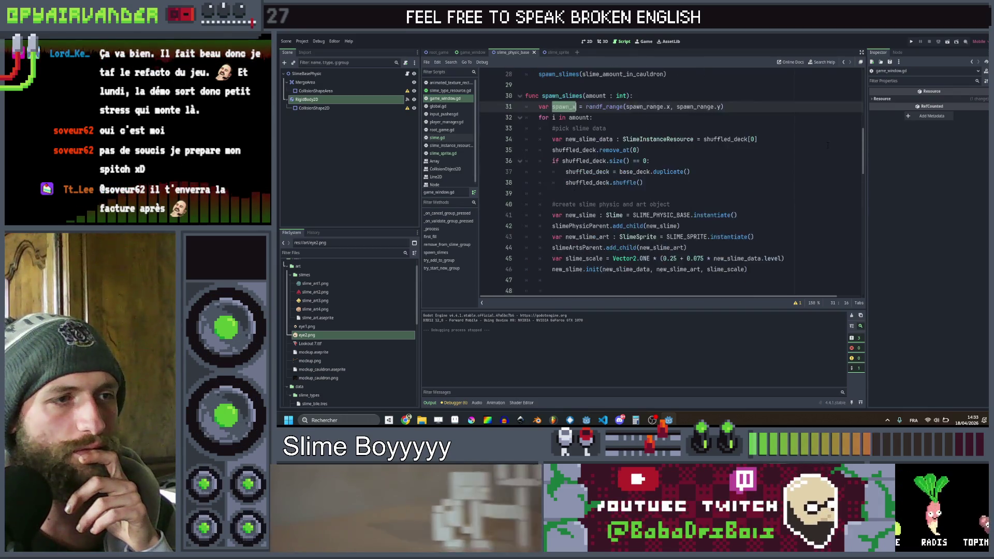
scroll(828, 149, "up", 7)
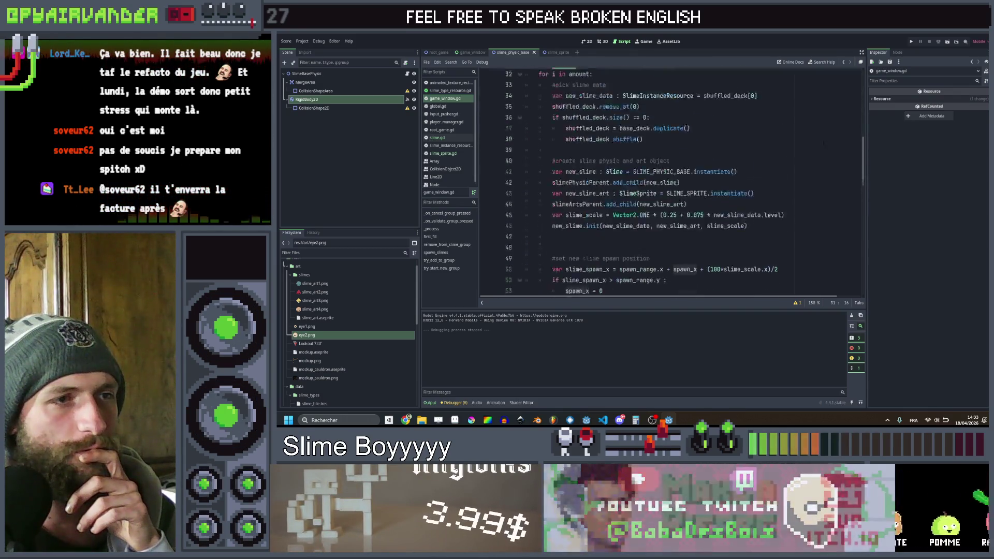
scroll(819, 140, "down", 1)
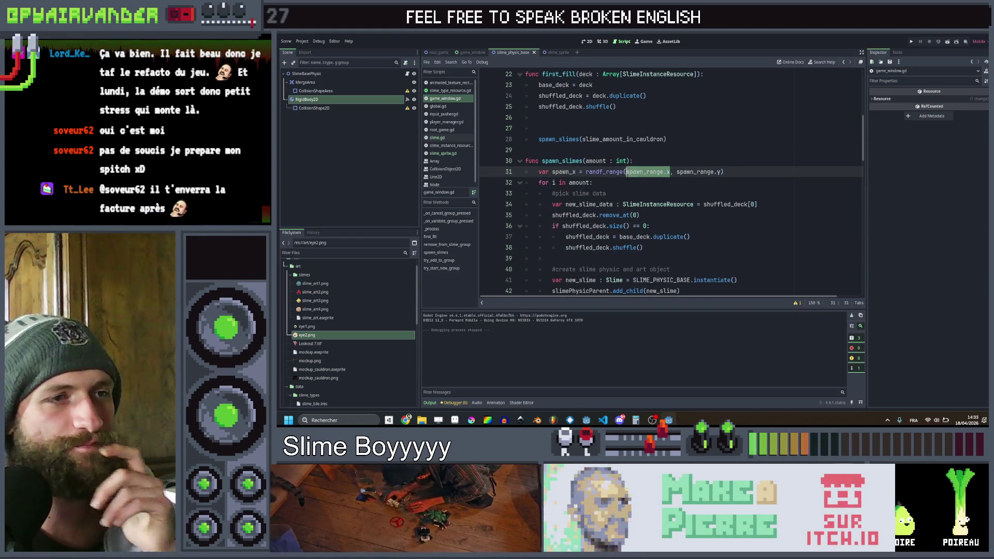
type("0")
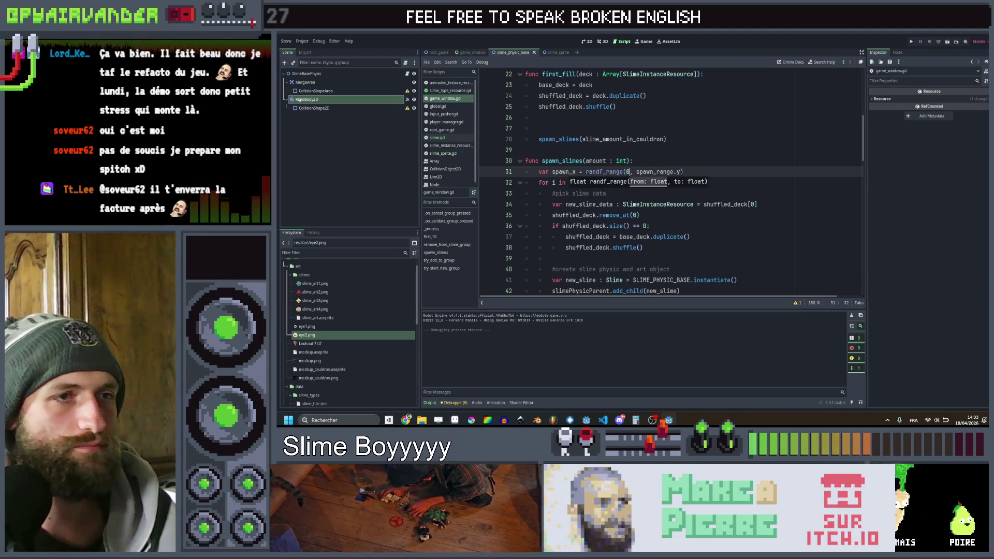
left_click_drag(680, 171, 663, 172)
type("y-spaw")
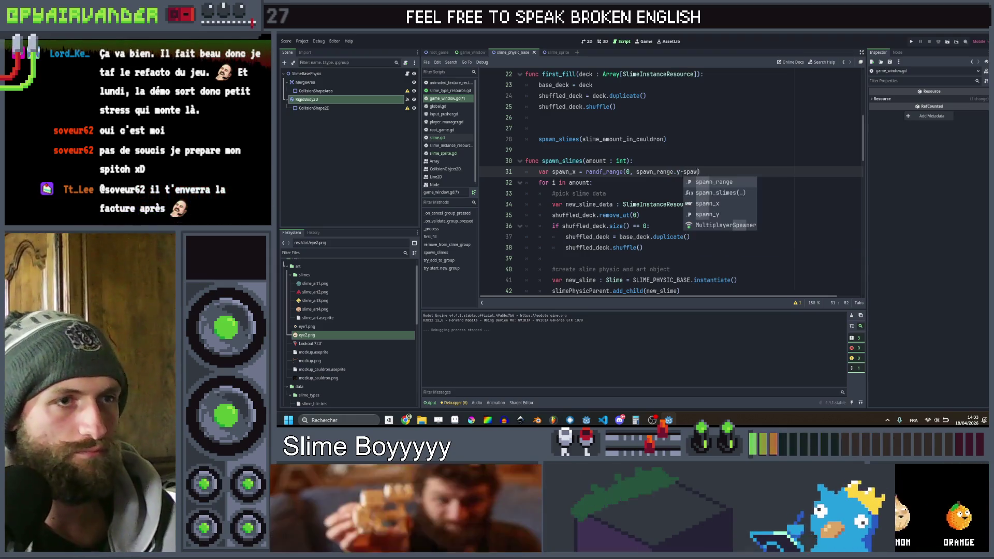
key("Return")
type(".x")
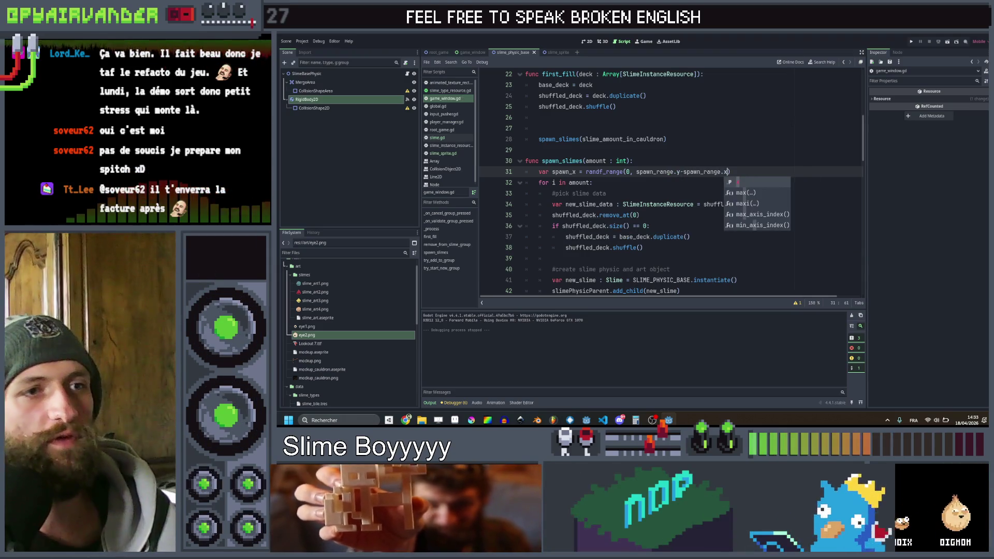
- Run Slime Soup to test the new randf_range spawn code, close it, then bring up the Discord call
left_click(909, 41)
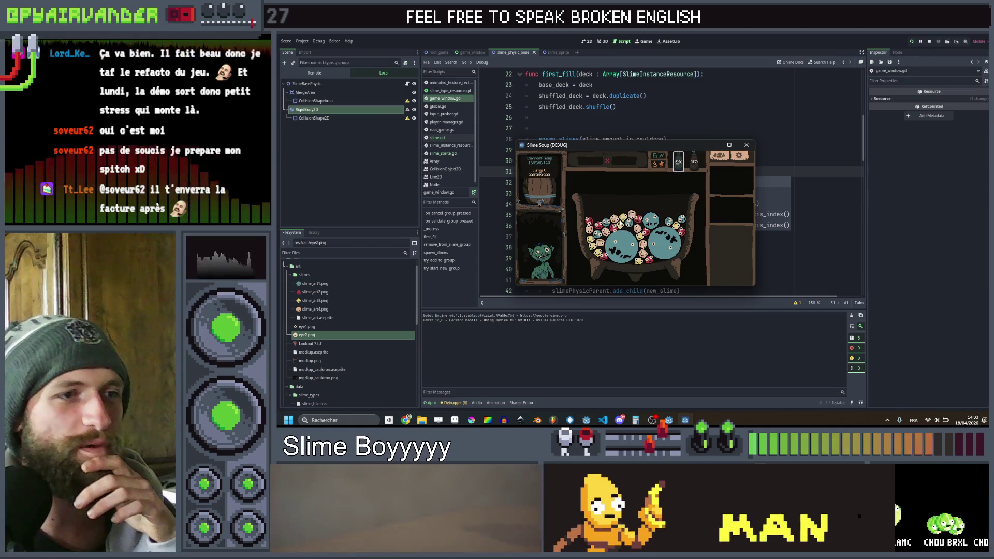
left_click(743, 145)
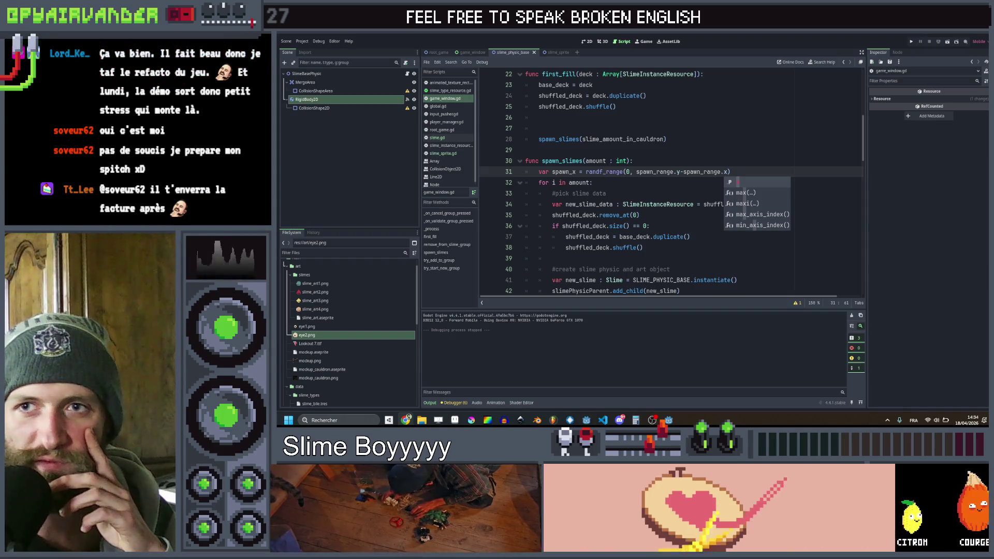
left_click(620, 419)
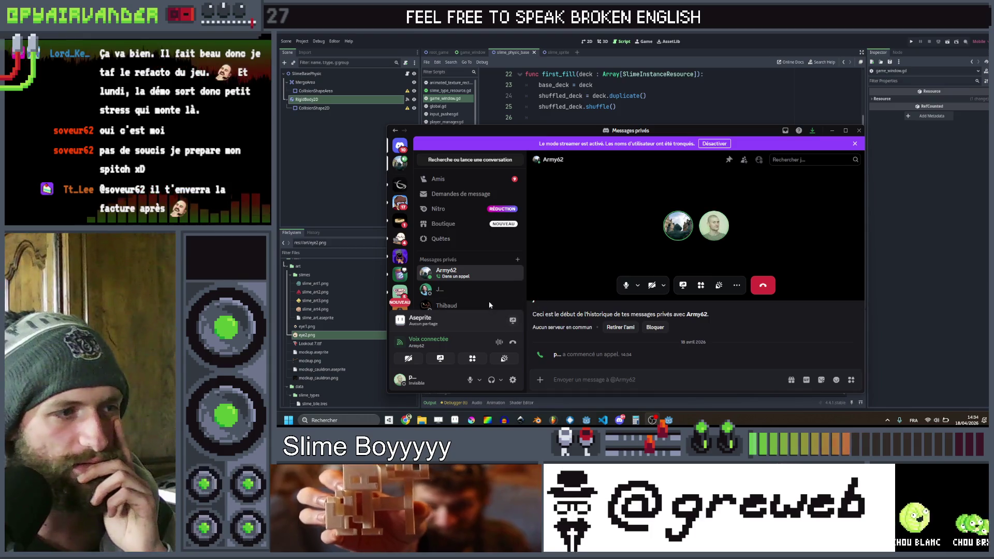
- Check the volume in quick settings, then move the Discord call window aside and back, filling the screen
left_click(932, 420)
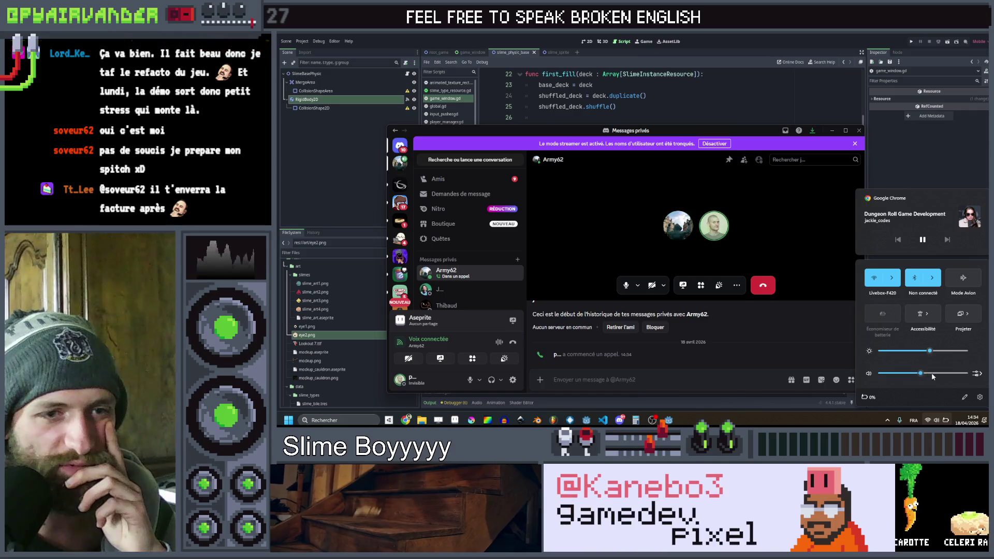
left_click(826, 423)
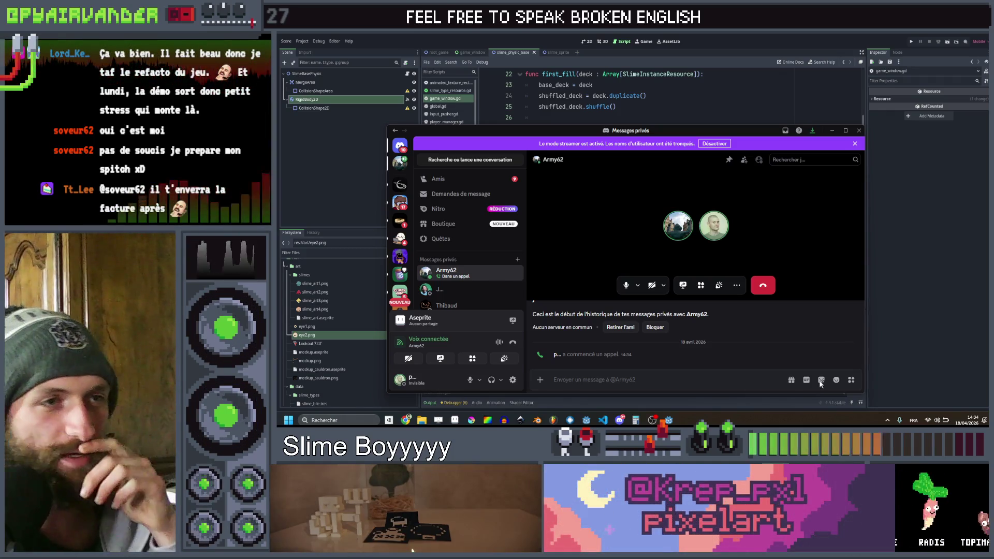
left_click_drag(716, 131, 993, 132)
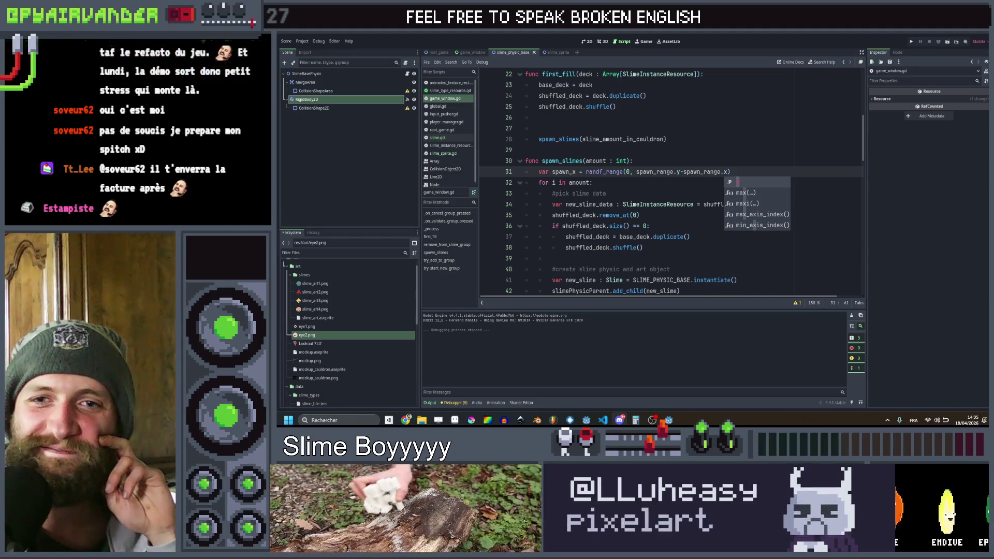
left_click_drag(986, 130, 721, 118)
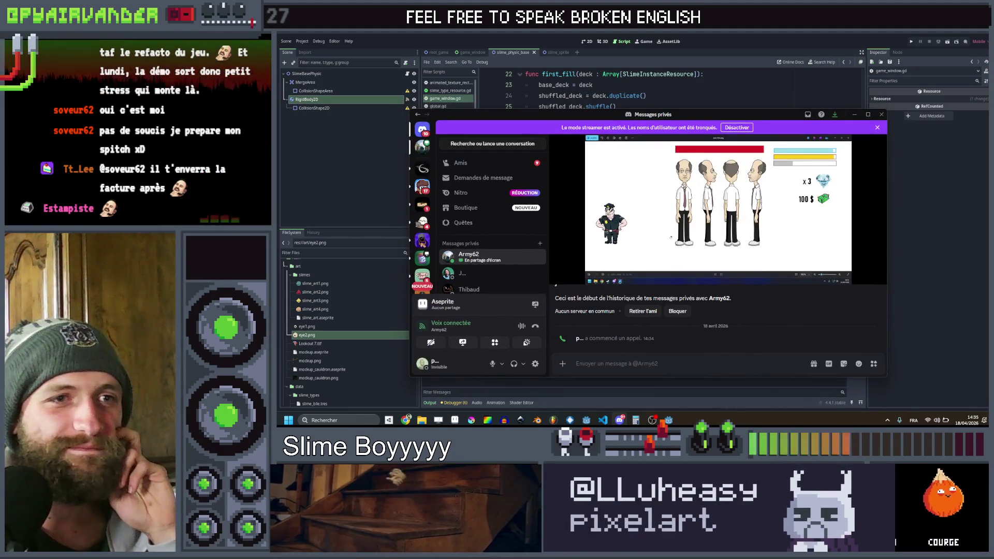
left_click(868, 115)
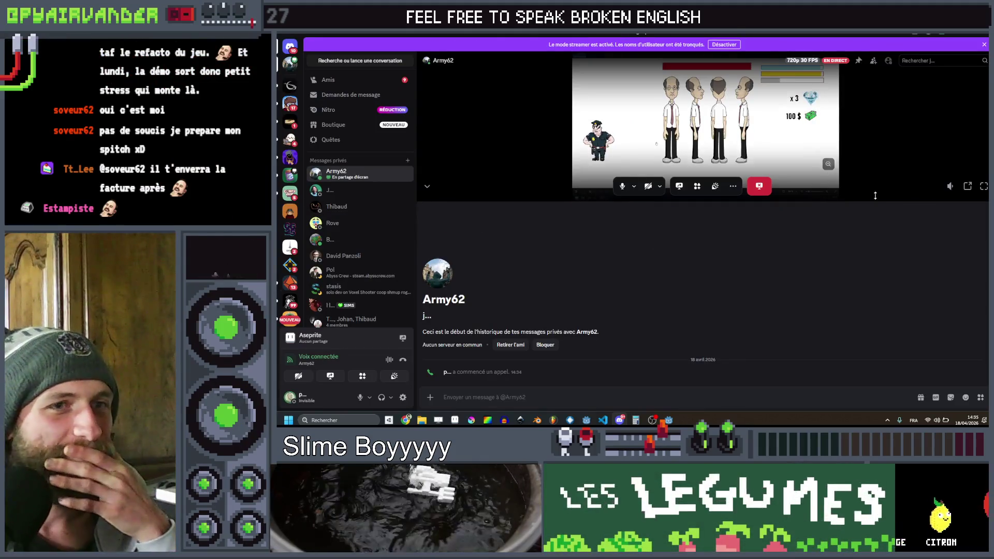
- Expand the shared-screen stream to full view, later bringing up the maximized Punch Club Steam page
left_click(984, 186)
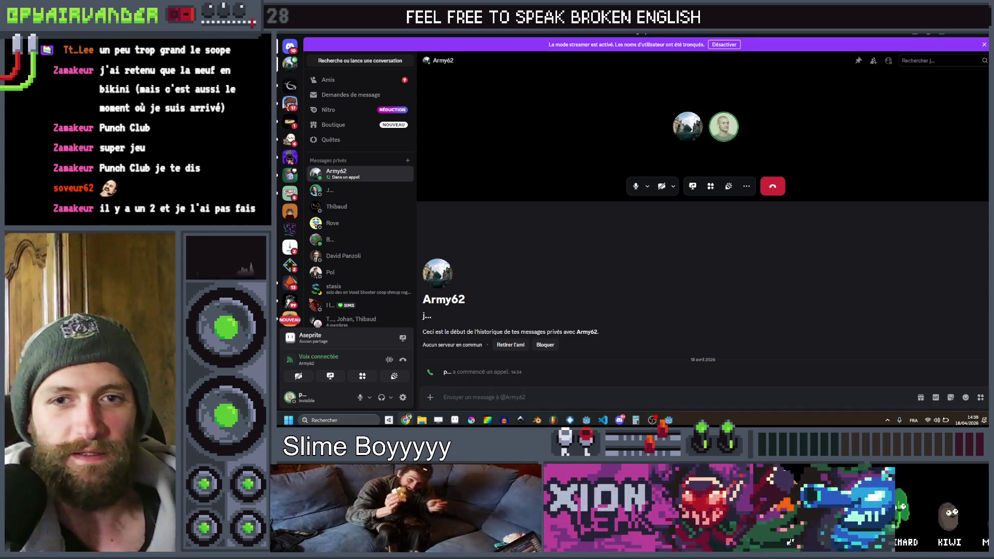
left_click_drag(662, 62, 670, 45)
double_click(671, 45)
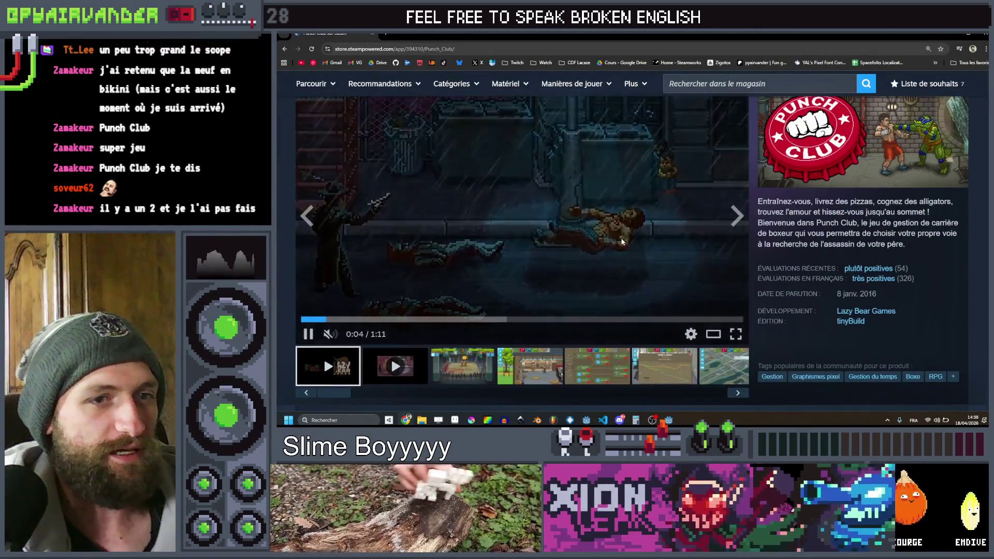
- Browse the Punch Club screenshots, scroll back up to the title and description, then return to Discord
left_click(543, 360)
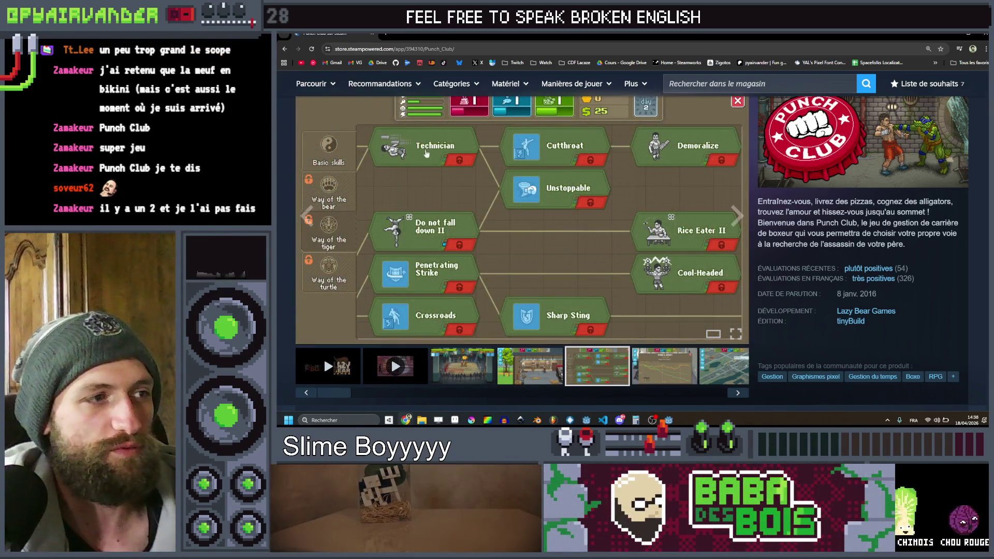
left_click(668, 367)
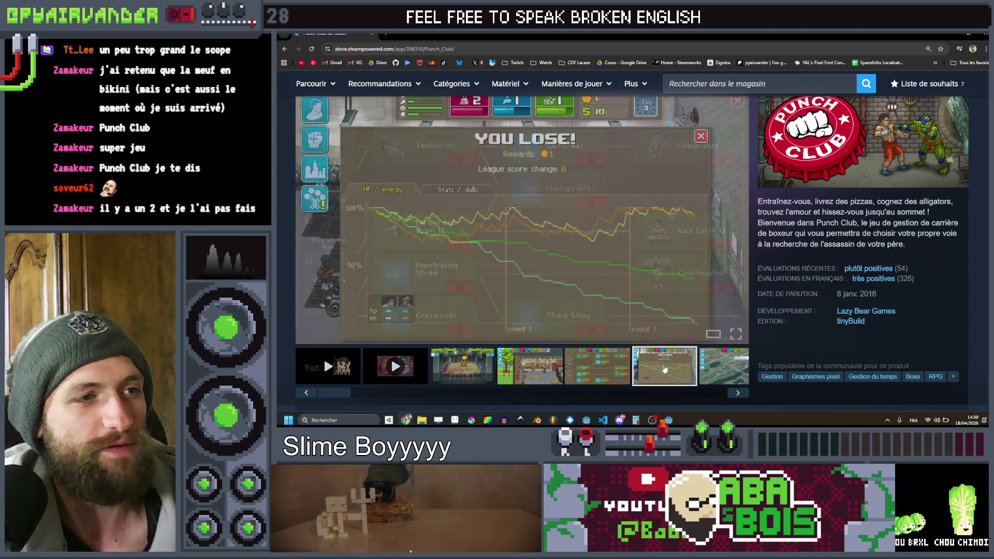
left_click(724, 366)
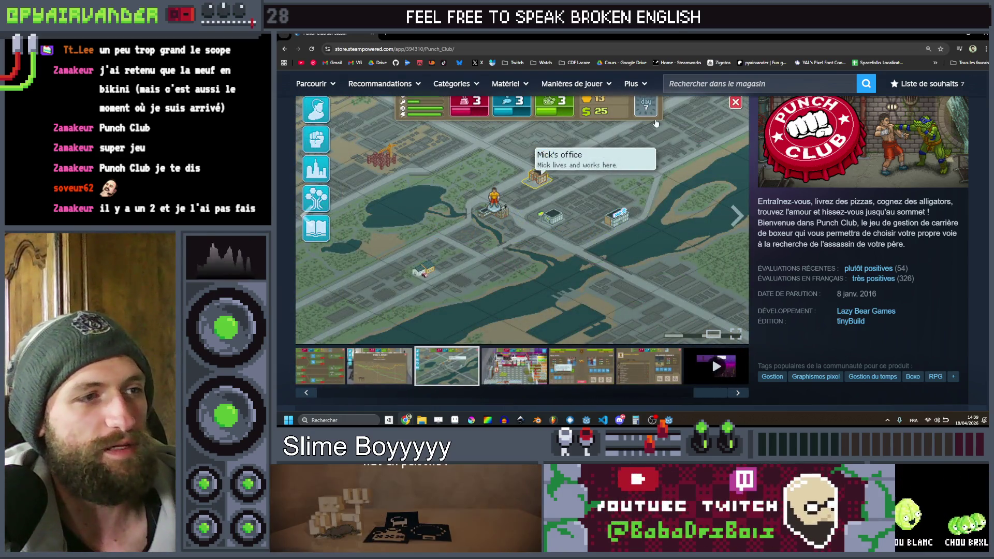
left_click(598, 373)
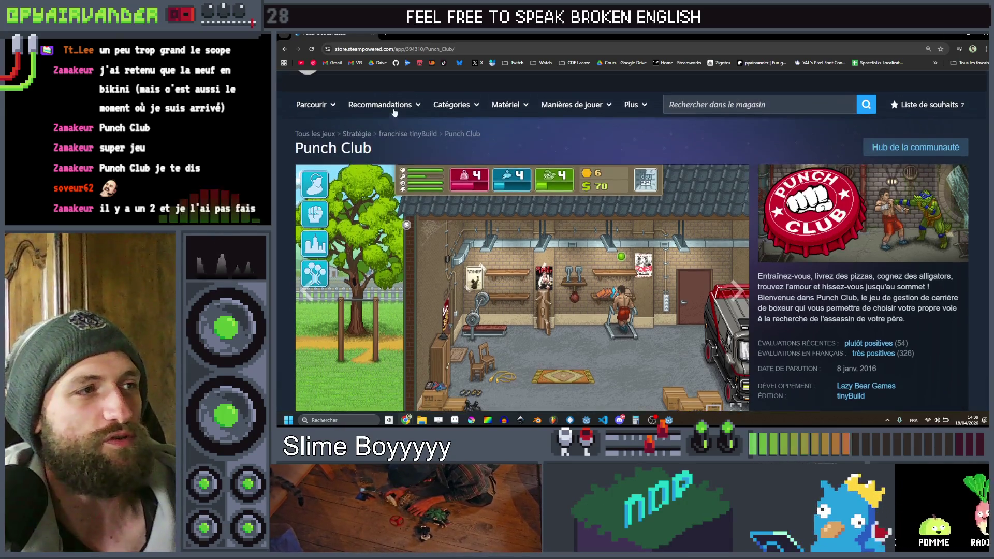
scroll(392, 182, "up", 2)
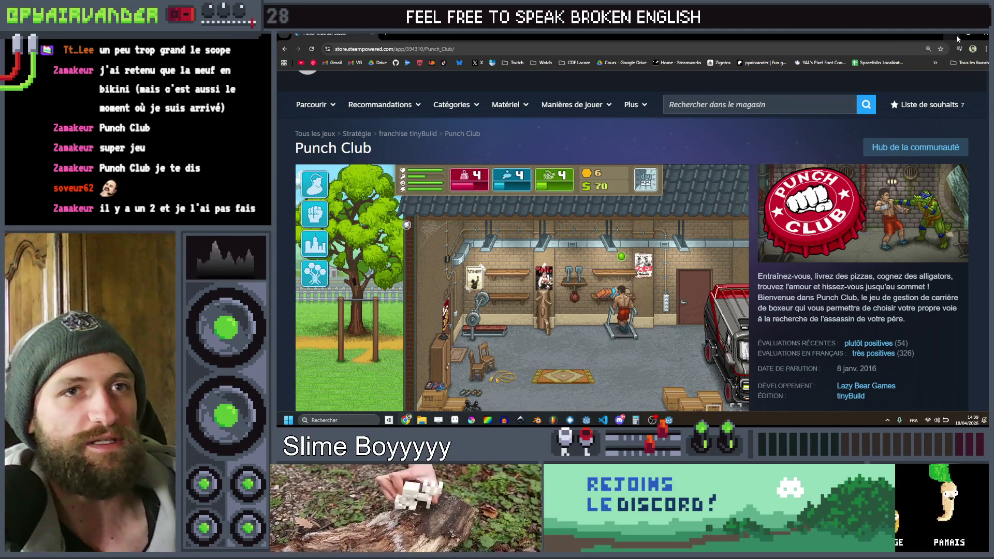
key("alt+Tab")
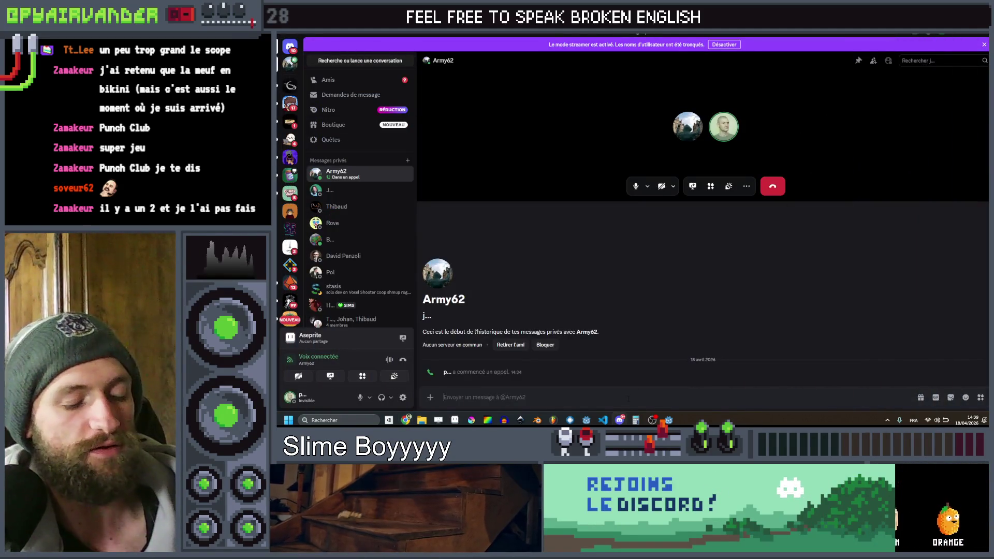
- Send the Punch Club Steam link in the Discord DM and return to the Godot editor
key("Return")
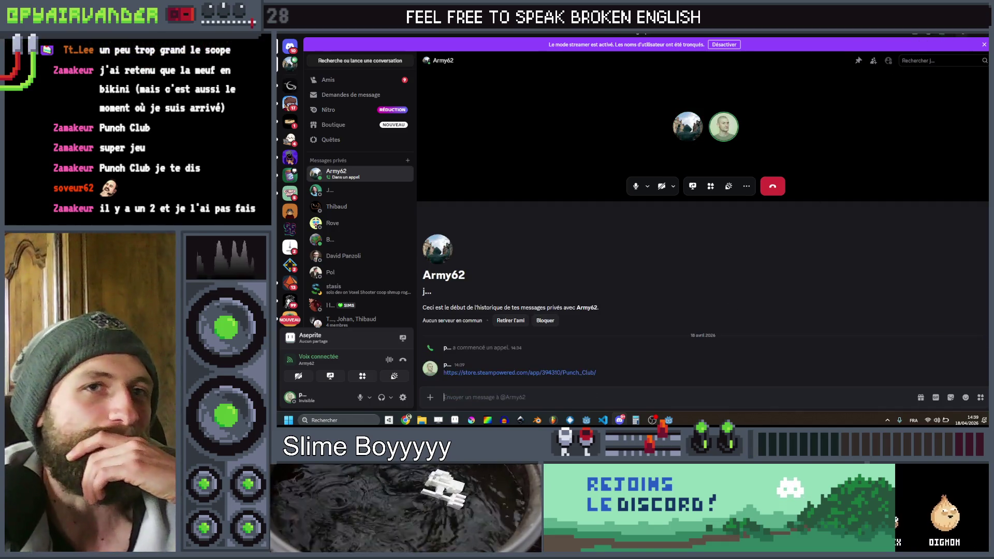
key("alt+Tab")
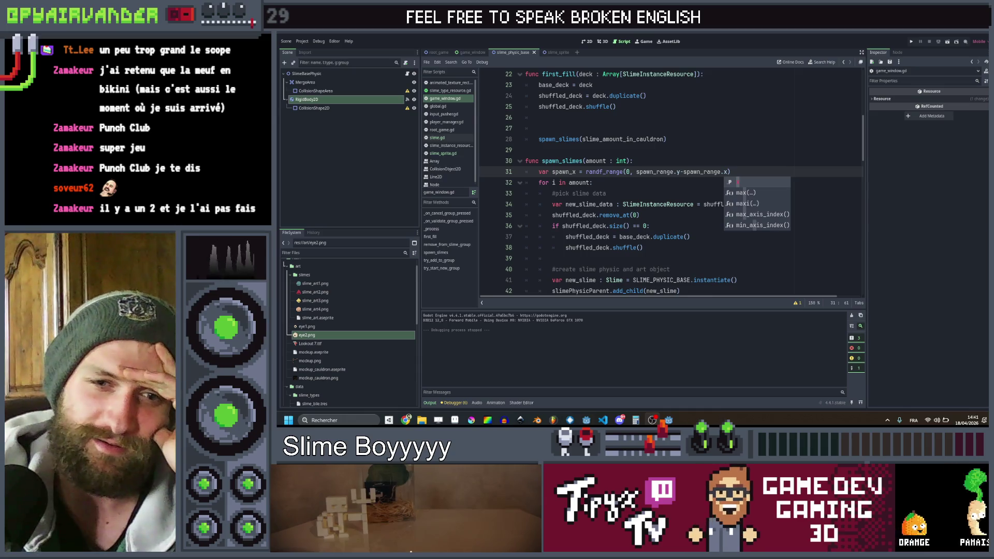
- Search a new browser tab for 'jeu peinture painters club' and glance over the results
key("super+d")
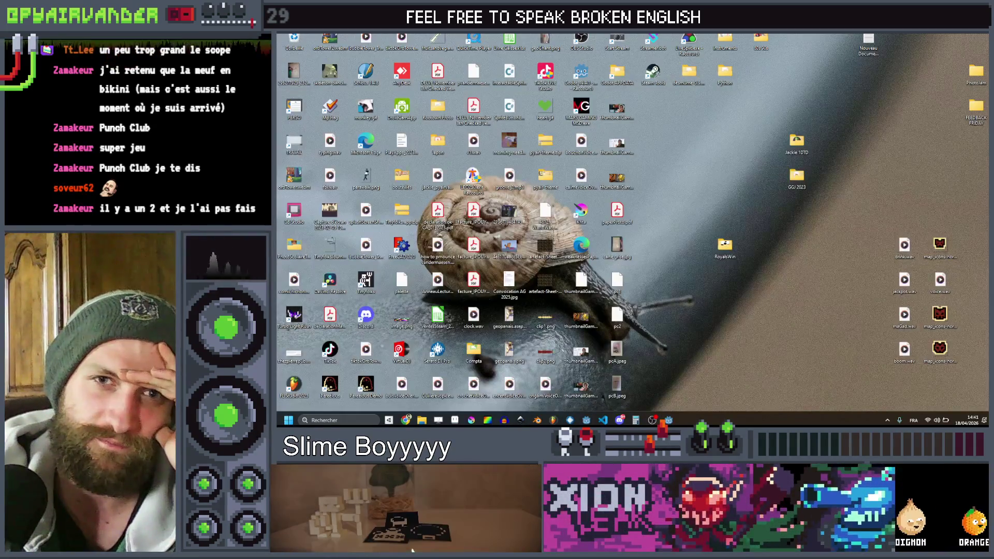
key("alt+Tab")
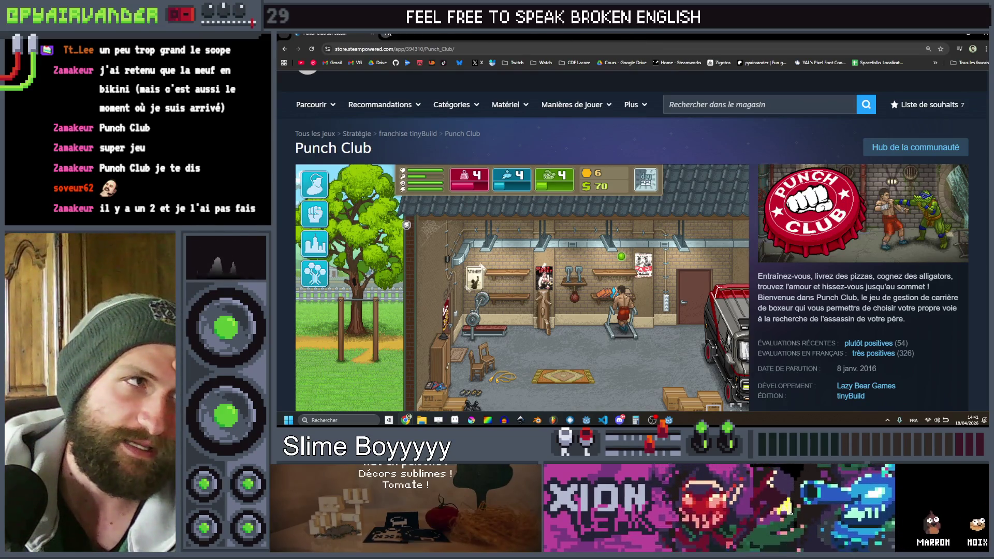
key("ctrl+t")
type("jeu peinture pai")
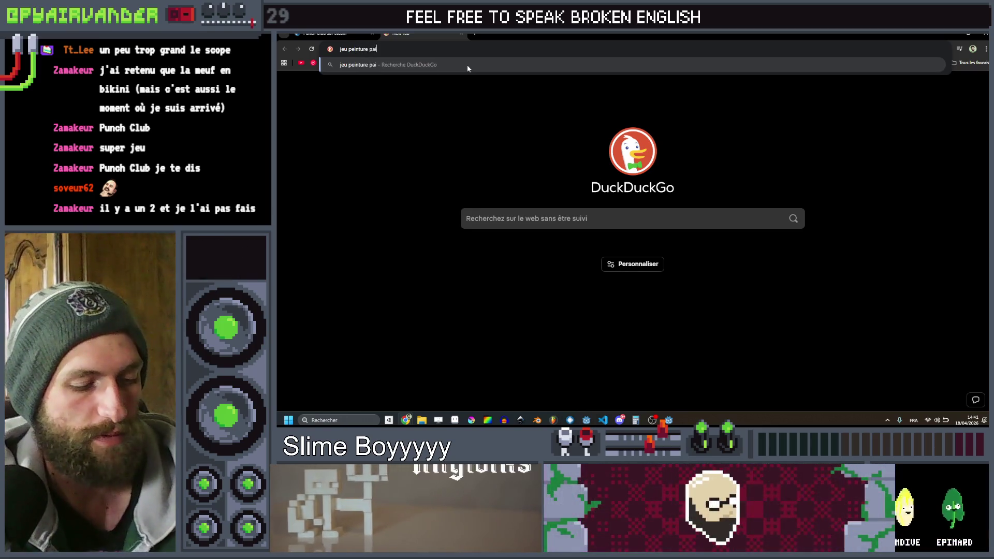
type("nters club")
key("Return")
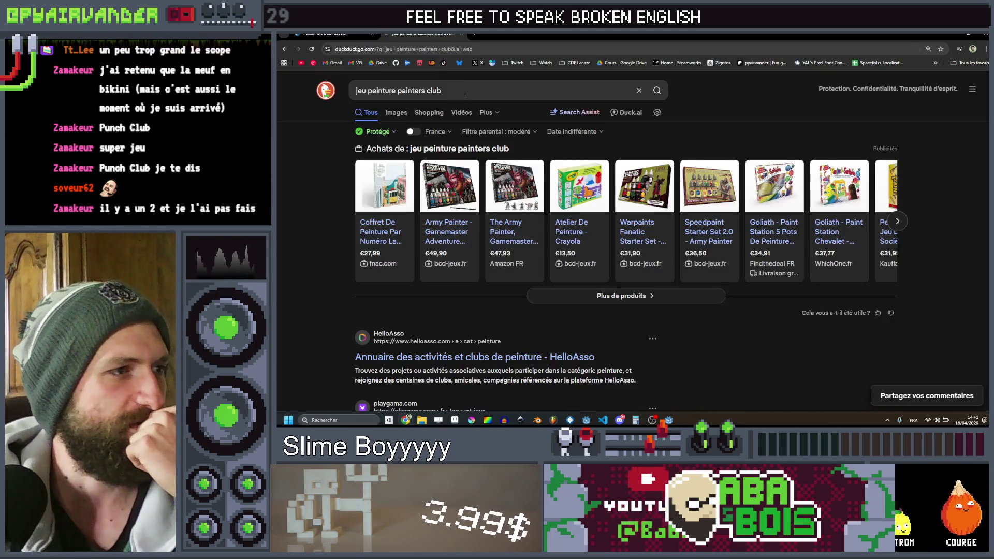
scroll(465, 95, "down", 4)
scroll(396, 78, "up", 4)
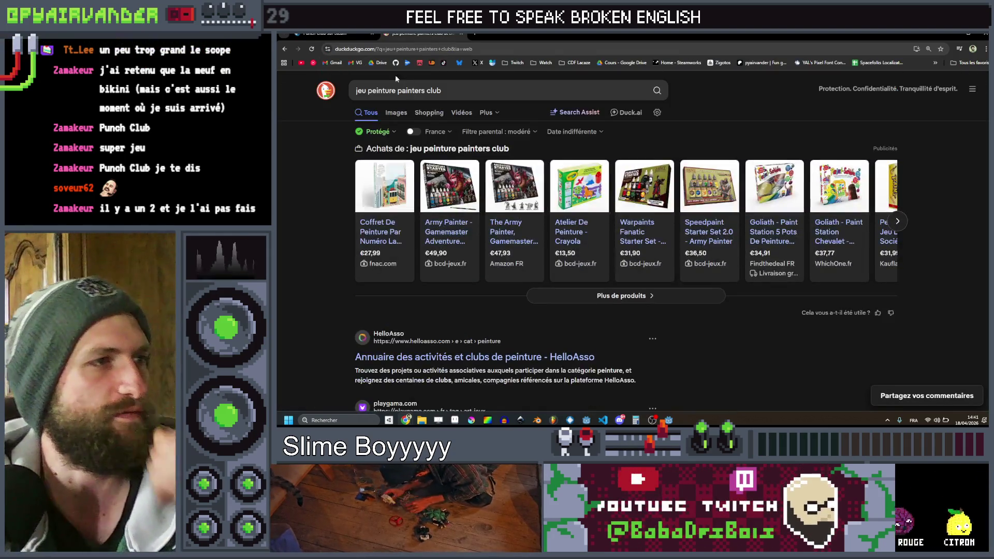
- Refine the query to 'jeu video peinture painters club' and scroll through the painting-game results
left_click(367, 91)
type("video")
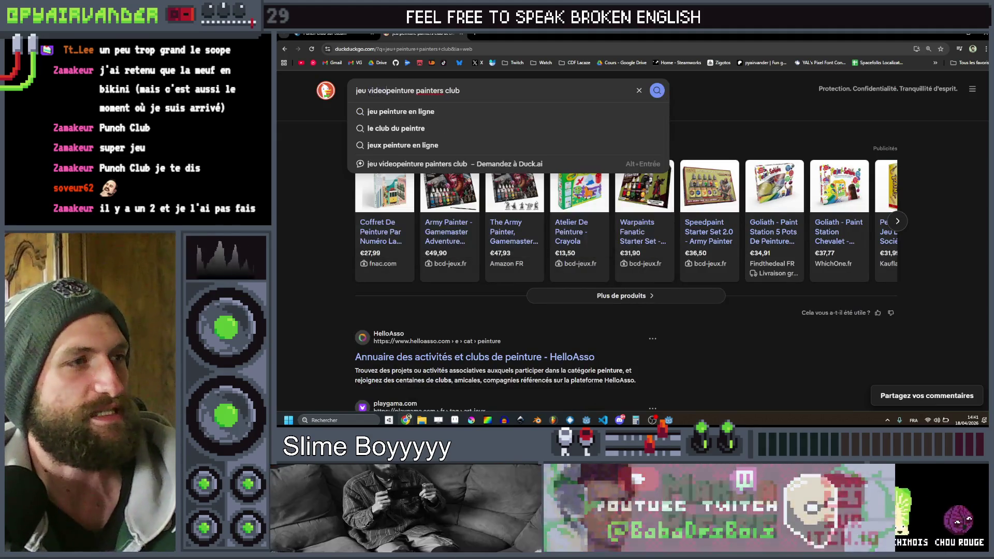
key("Return")
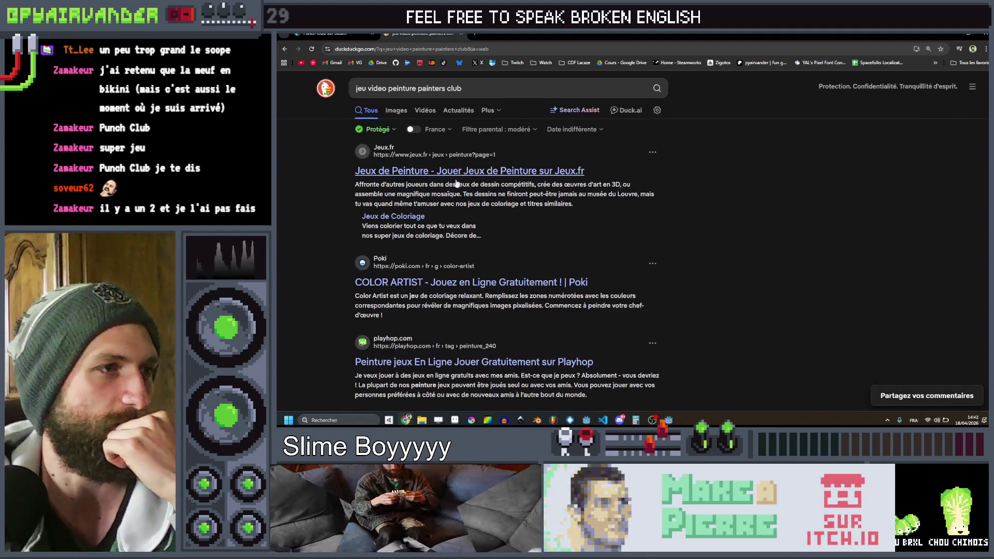
scroll(487, 192, "down", 2)
scroll(487, 192, "down", 4)
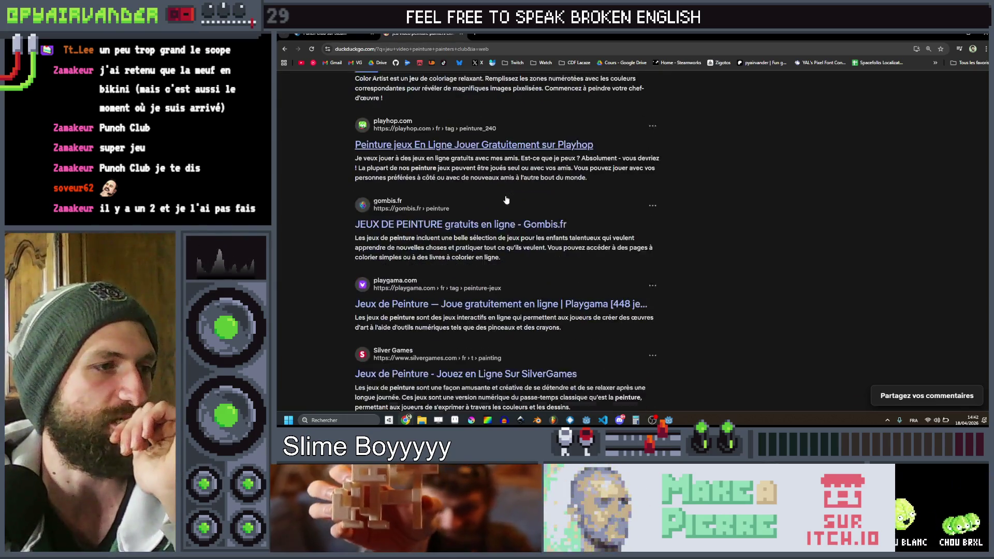
scroll(506, 199, "down", 7)
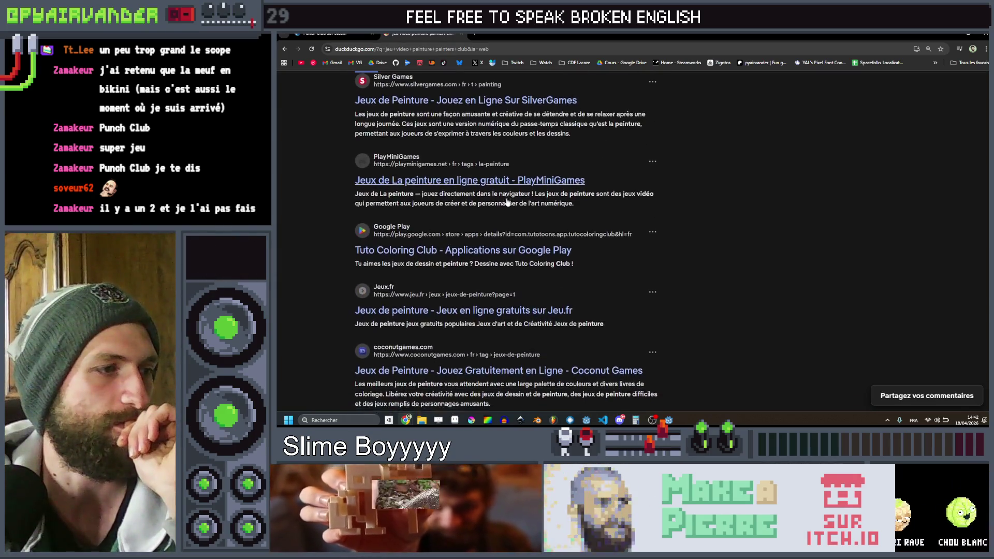
scroll(508, 205, "up", 3)
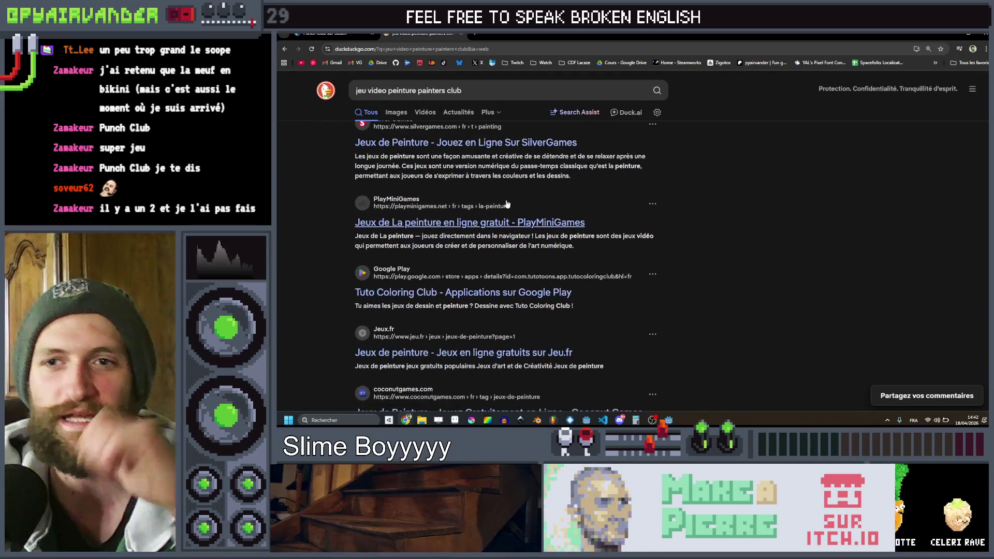
scroll(510, 203, "up", 8)
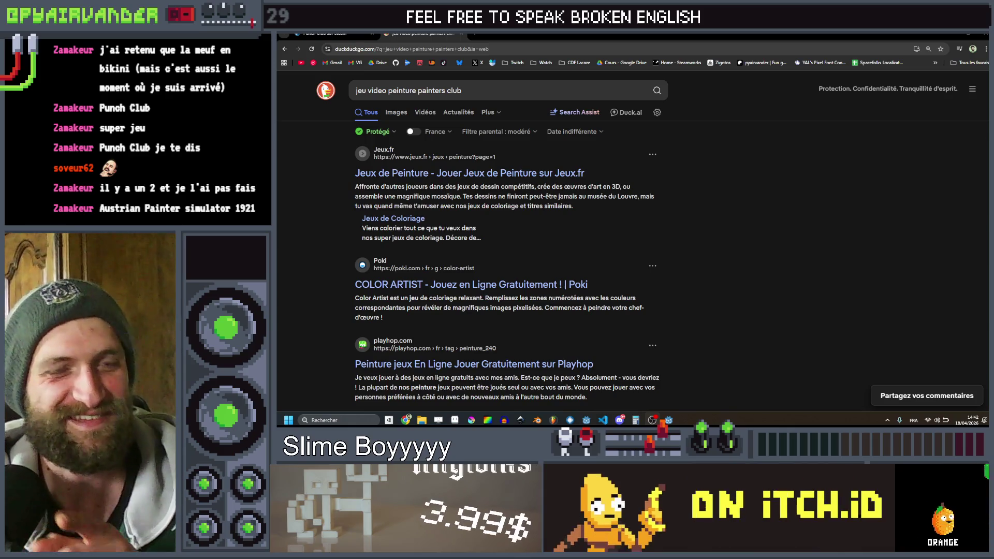
left_click(353, 90)
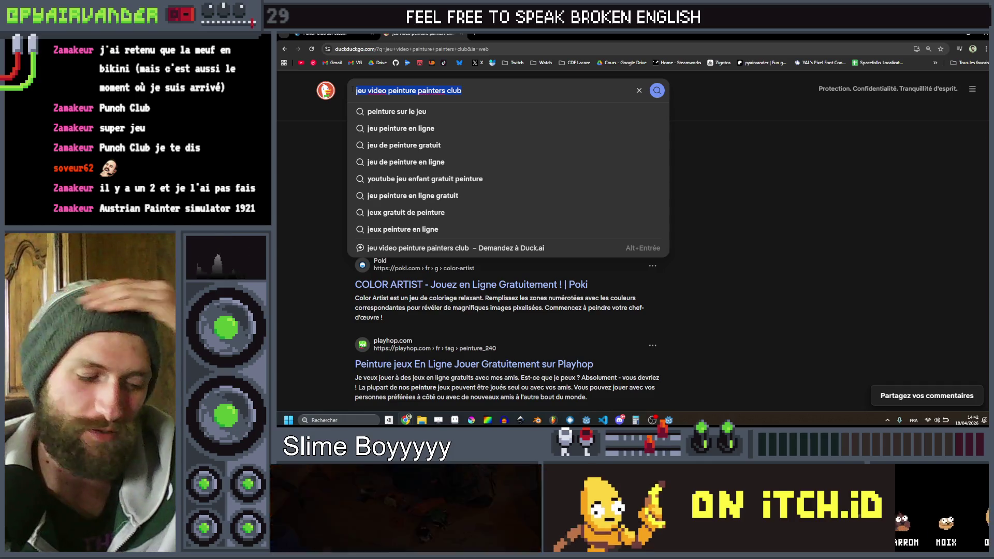
- Search for 'da vinci painter game' and page through the video results carousel to its end
type("da vinci ")
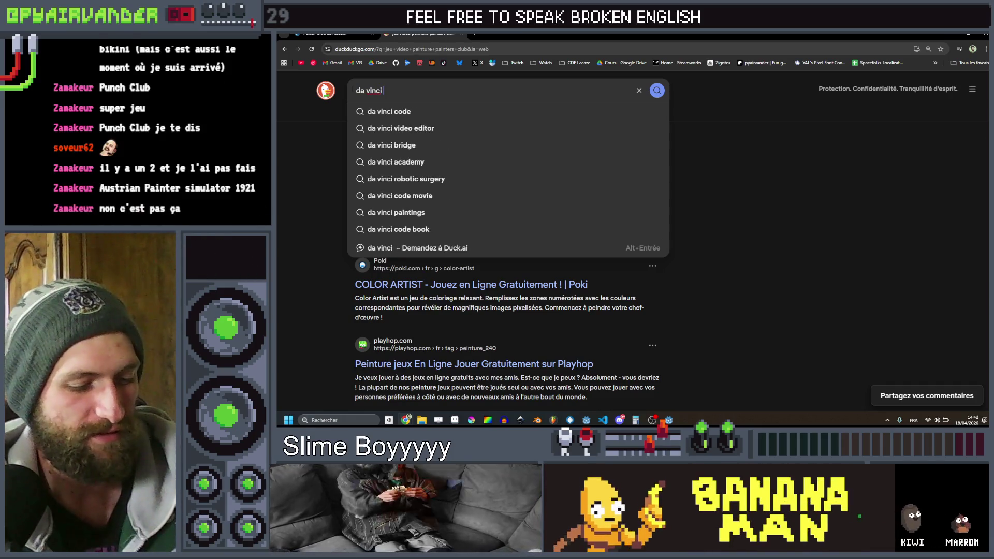
type("painter")
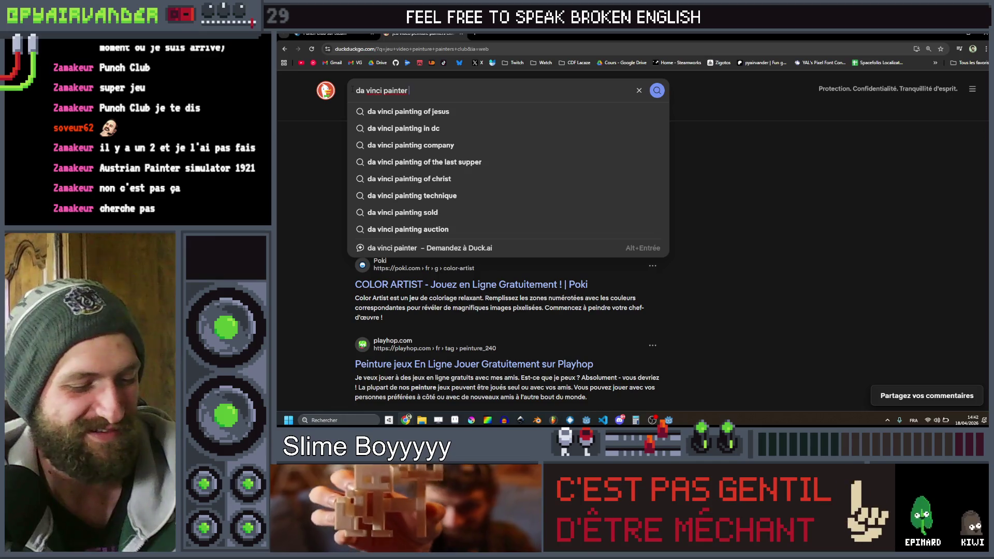
type(" game")
key("Return")
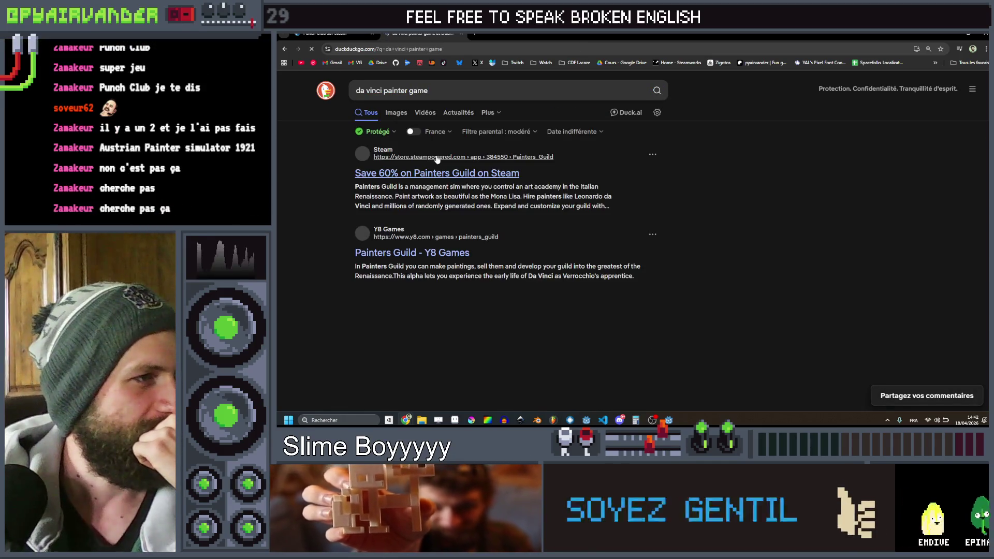
scroll(549, 176, "down", 2)
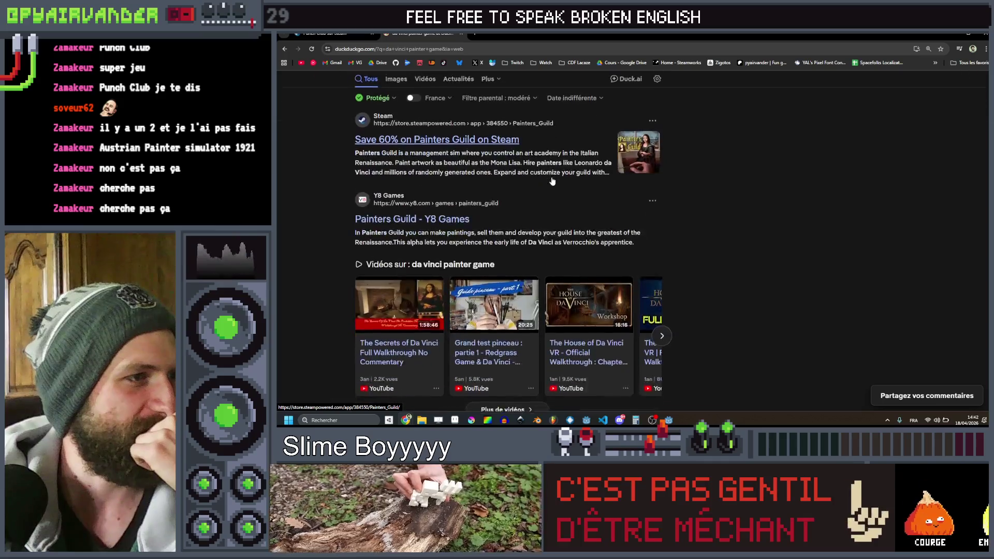
scroll(553, 182, "down", 1)
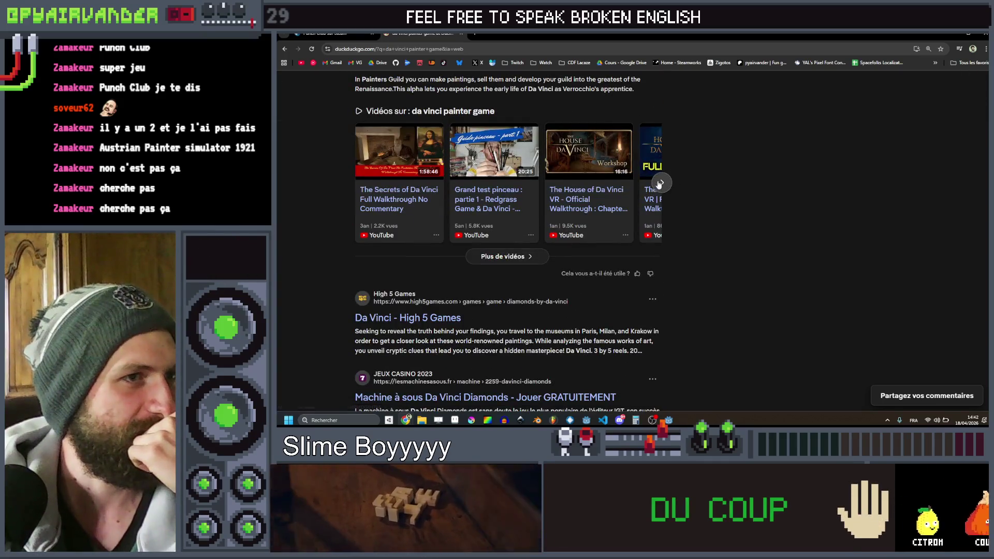
left_click(663, 182)
left_click(662, 182)
left_click(662, 182)
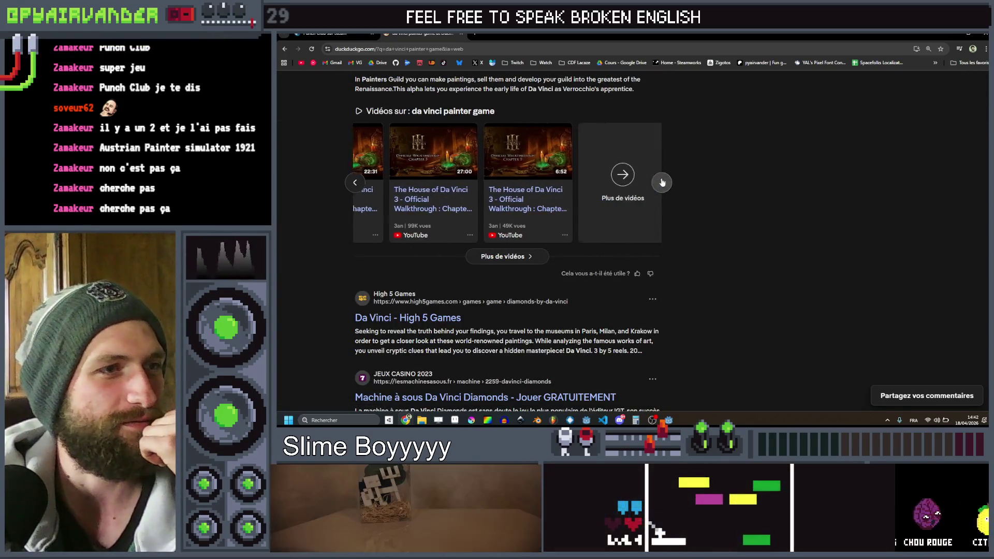
- Scroll through the remaining results, then go to YouTube and start a new search
scroll(607, 237, "down", 2)
scroll(607, 238, "down", 5)
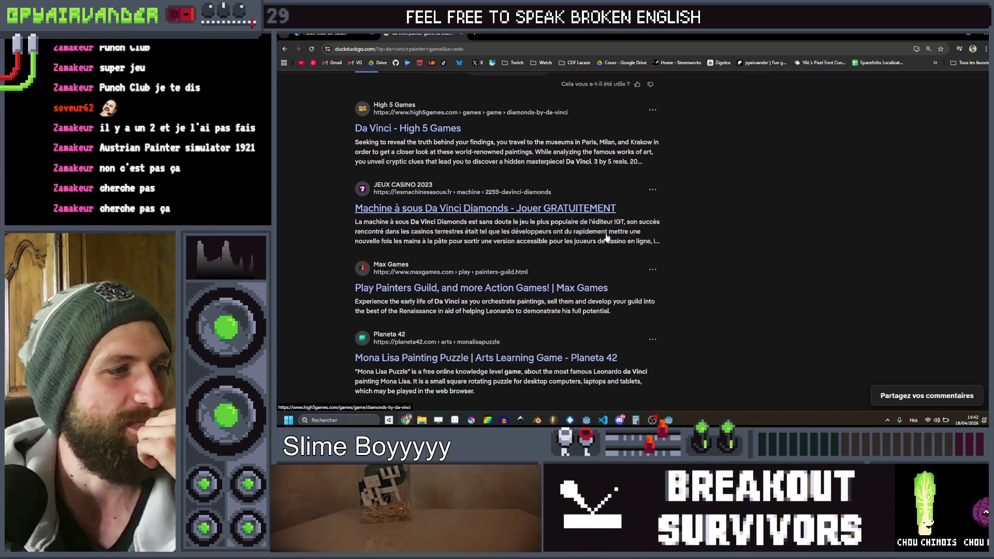
scroll(607, 237, "down", 4)
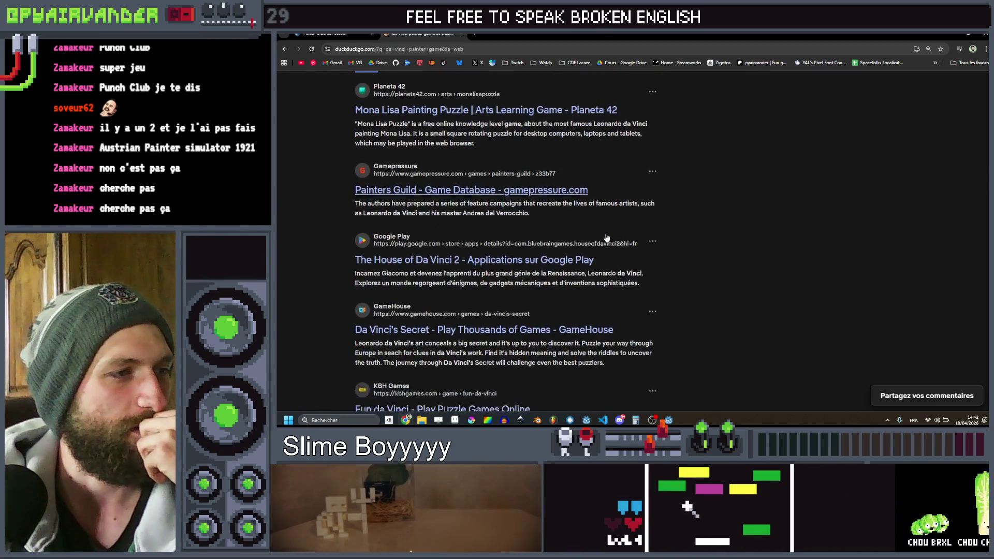
left_click(300, 62)
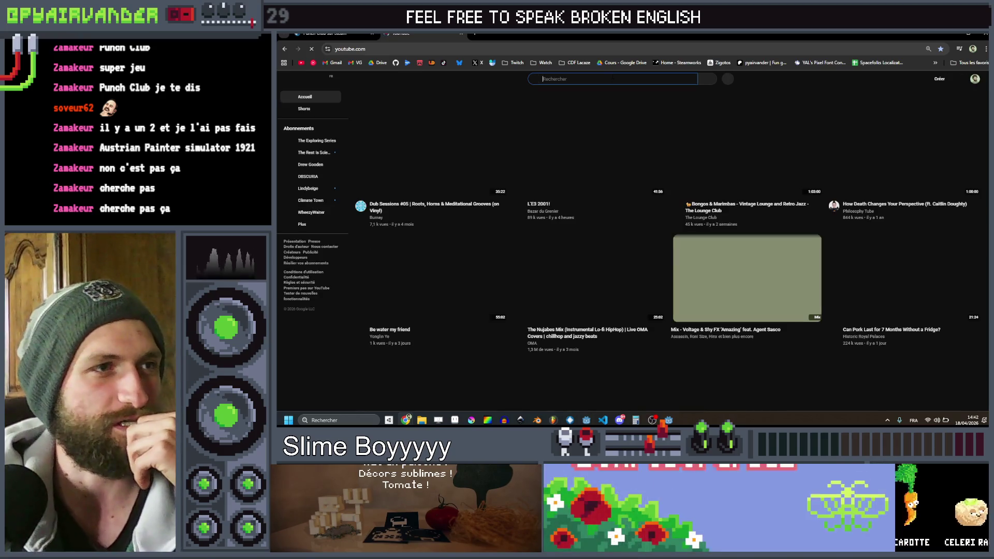
left_click(608, 77)
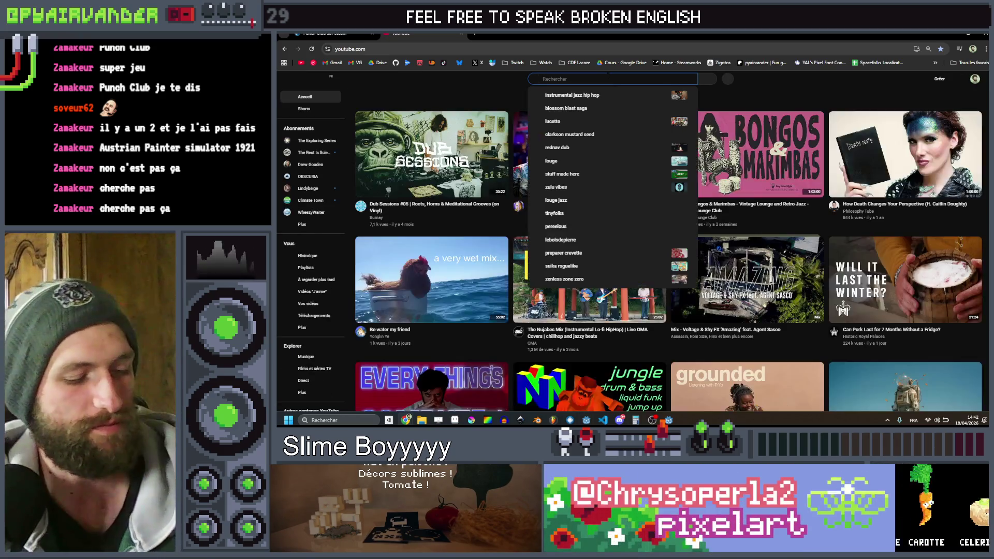
type("silly")
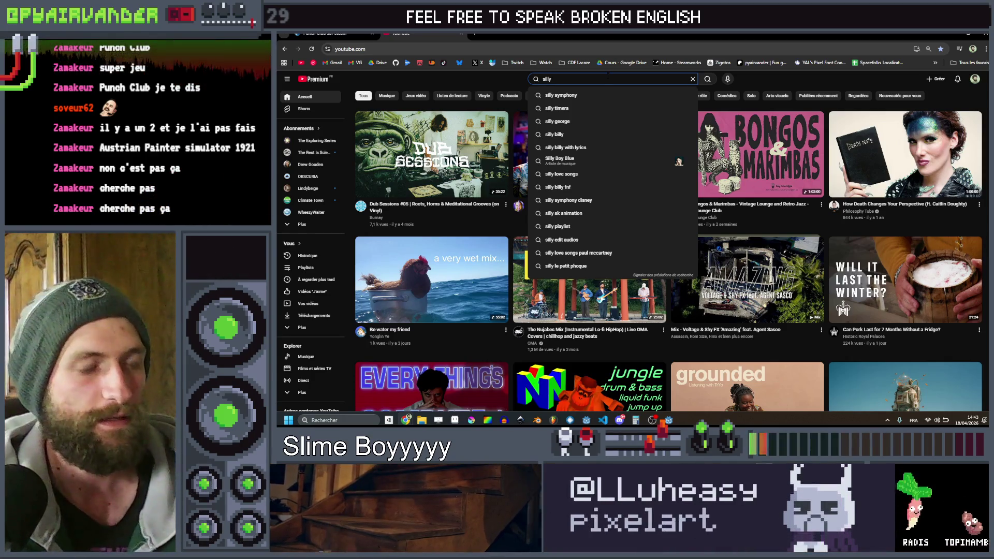
type(" pain")
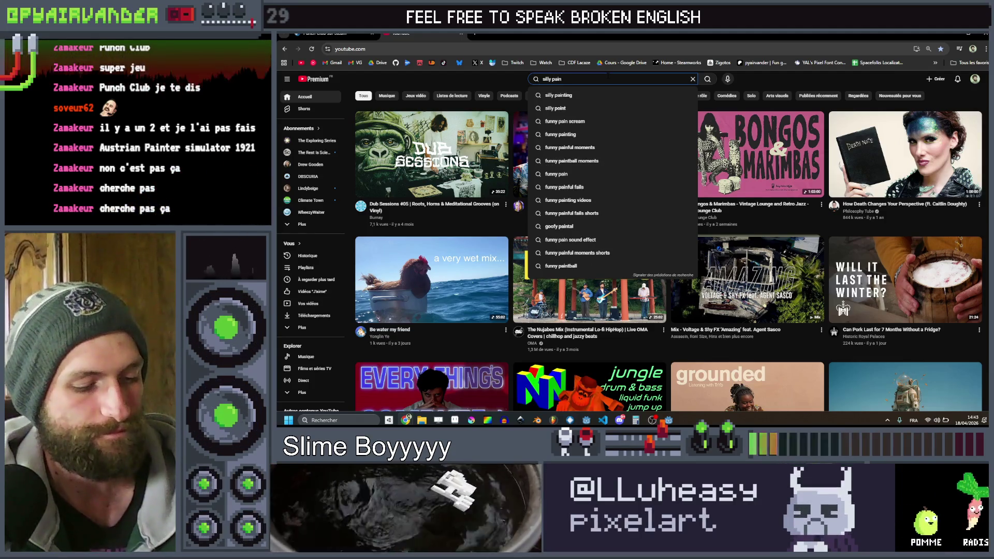
type("ting game")
key("Return")
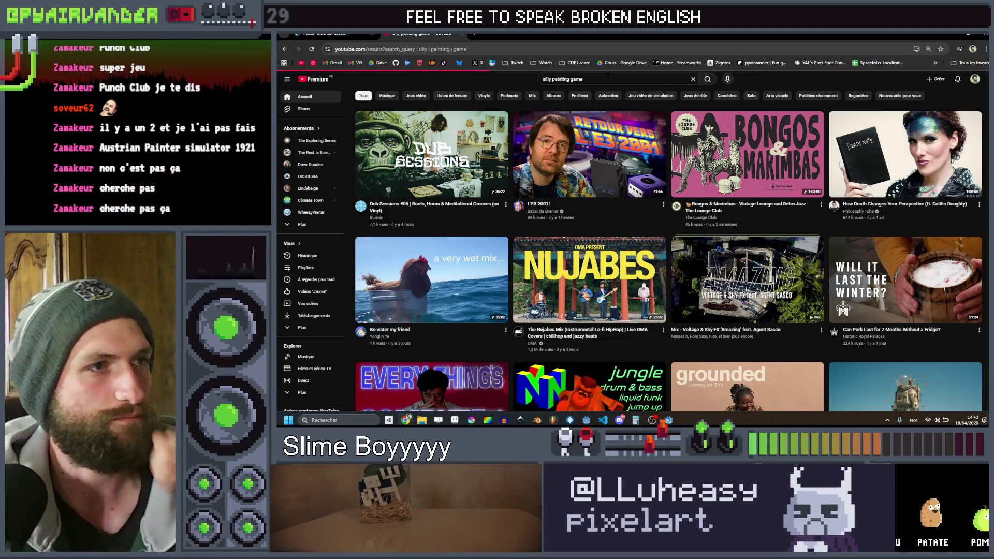
scroll(593, 100, "down", 2)
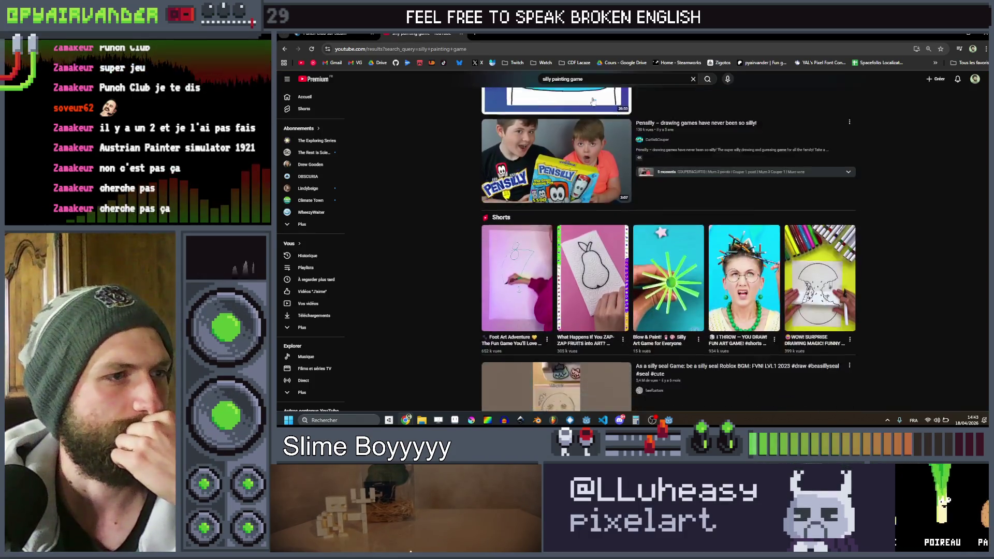
scroll(475, 160, "down", 7)
scroll(478, 165, "down", 2)
scroll(477, 165, "down", 6)
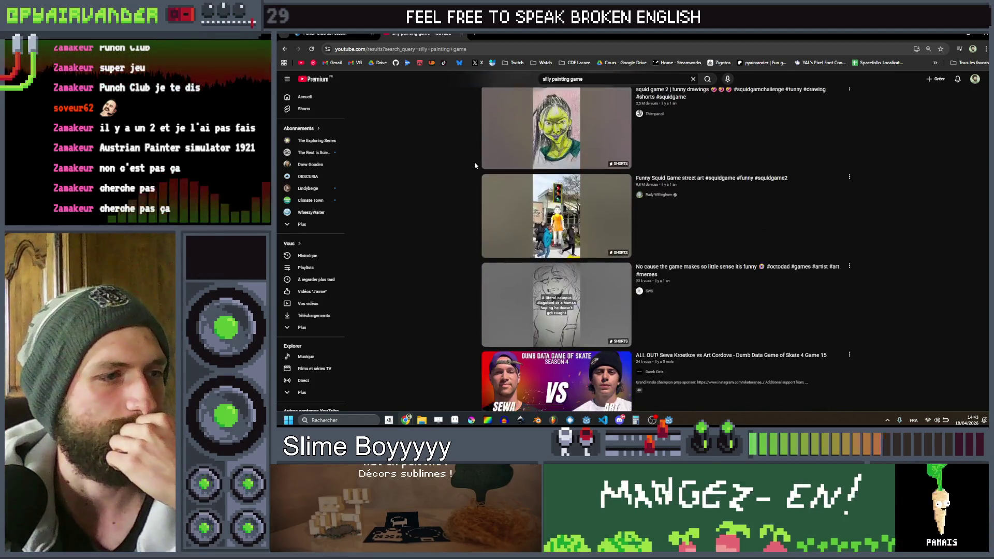
scroll(475, 166, "down", 9)
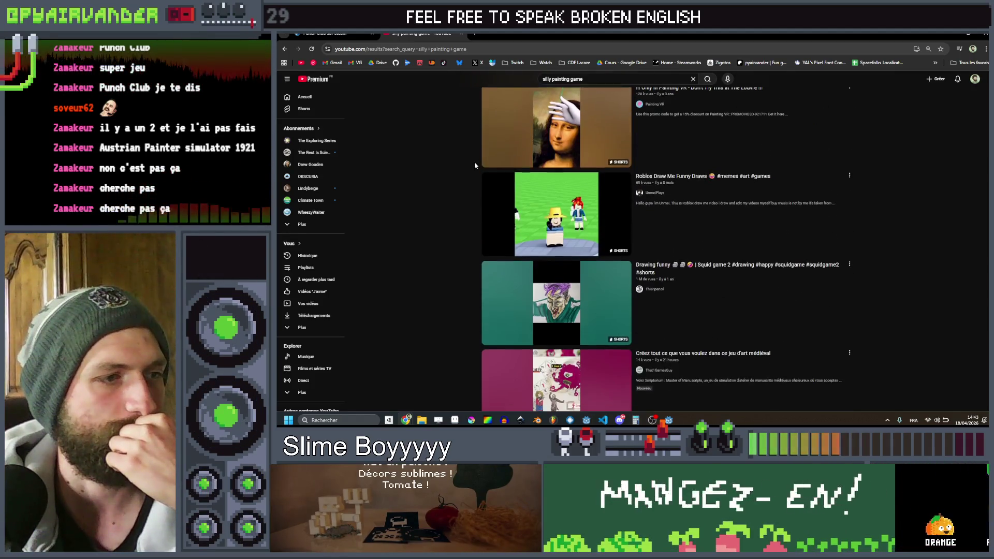
scroll(471, 161, "down", 2)
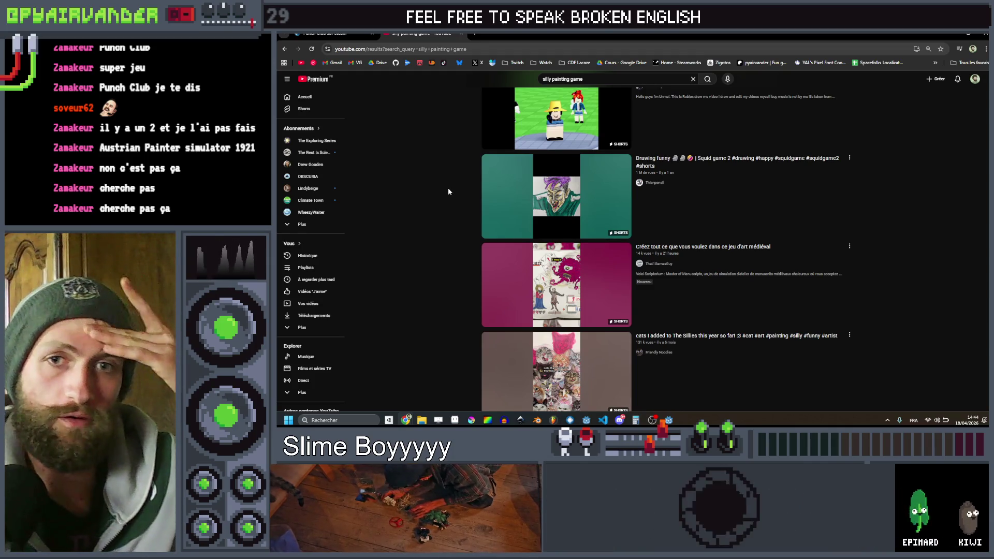
scroll(443, 199, "down", 1)
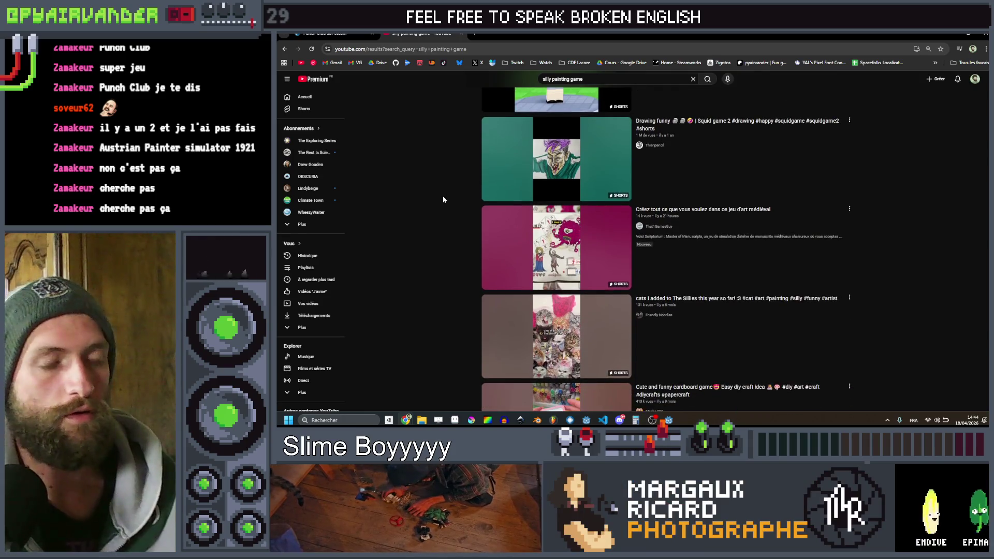
scroll(437, 209, "down", 3)
scroll(436, 209, "down", 2)
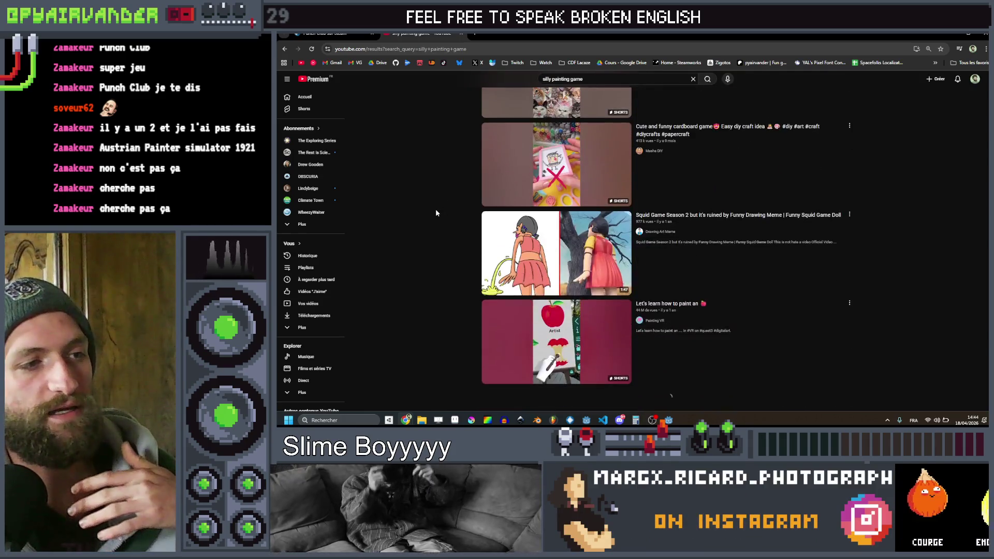
scroll(449, 203, "down", 1)
scroll(451, 207, "down", 5)
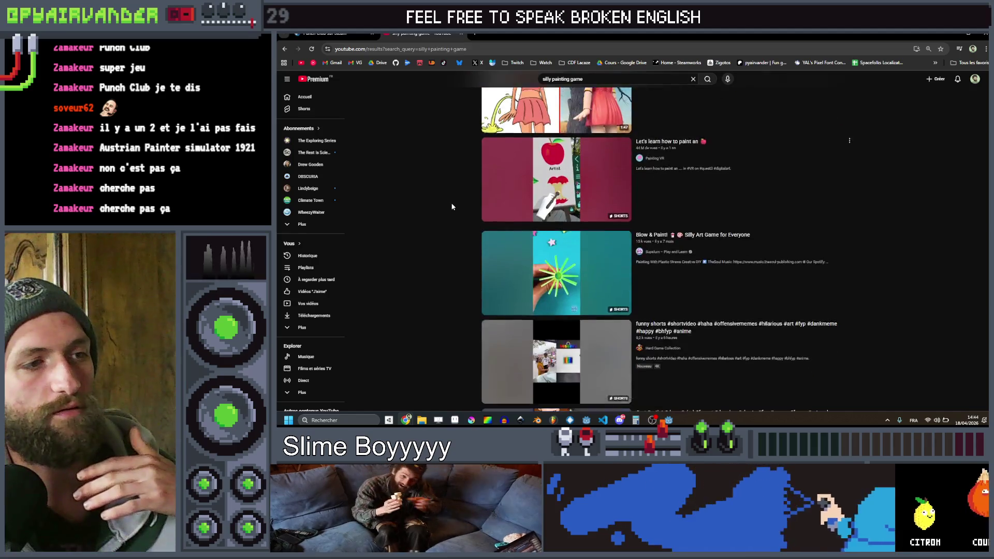
scroll(452, 206, "down", 6)
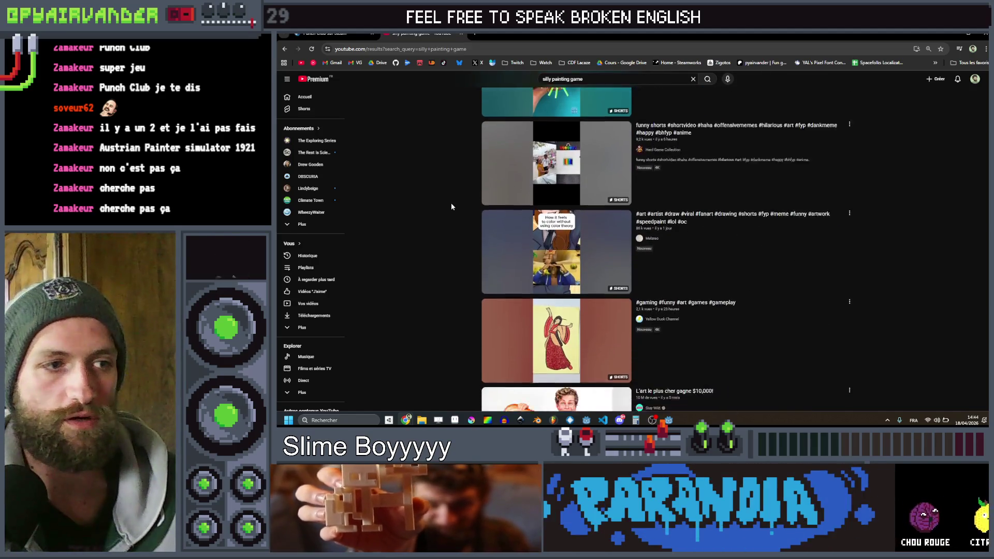
scroll(451, 207, "down", 12)
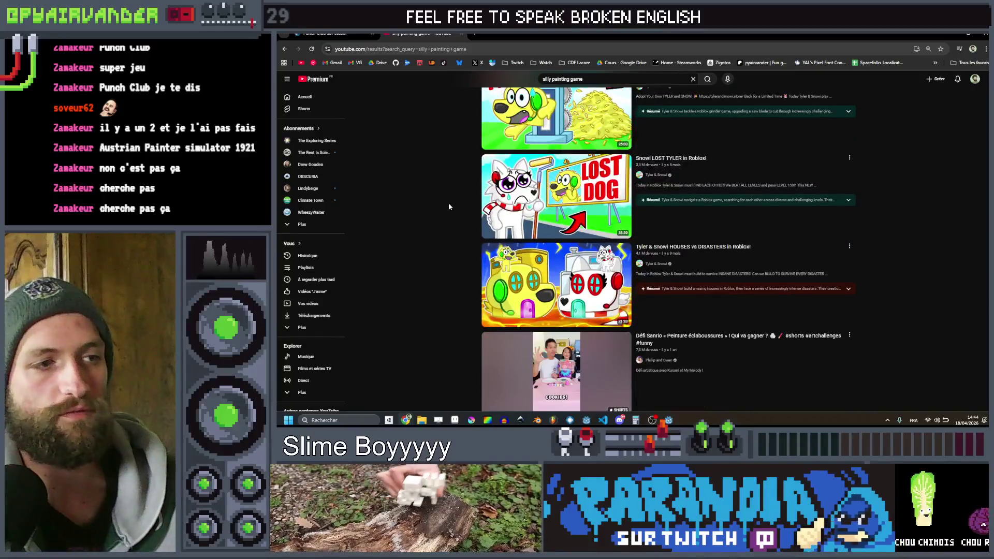
scroll(461, 210, "down", 3)
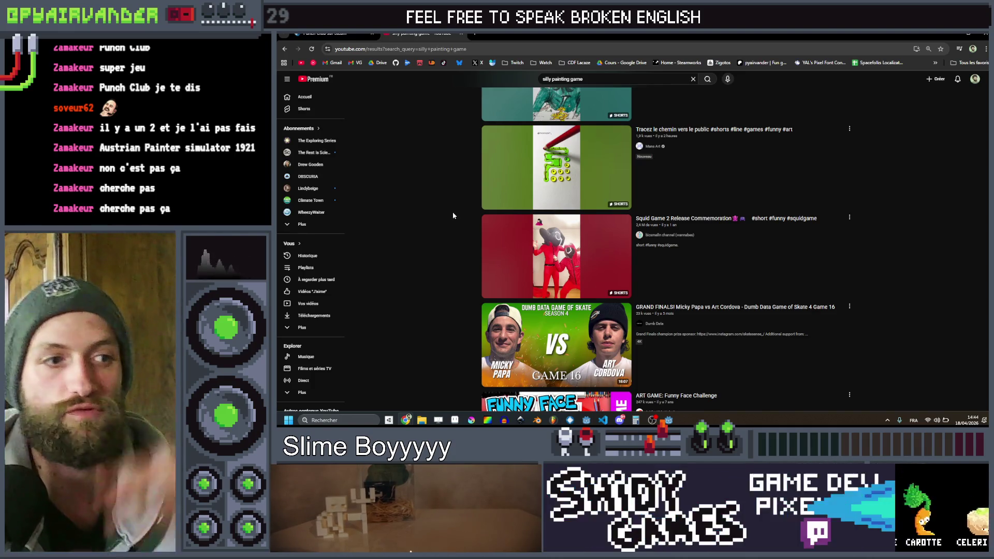
scroll(453, 213, "down", 1)
scroll(450, 215, "down", 8)
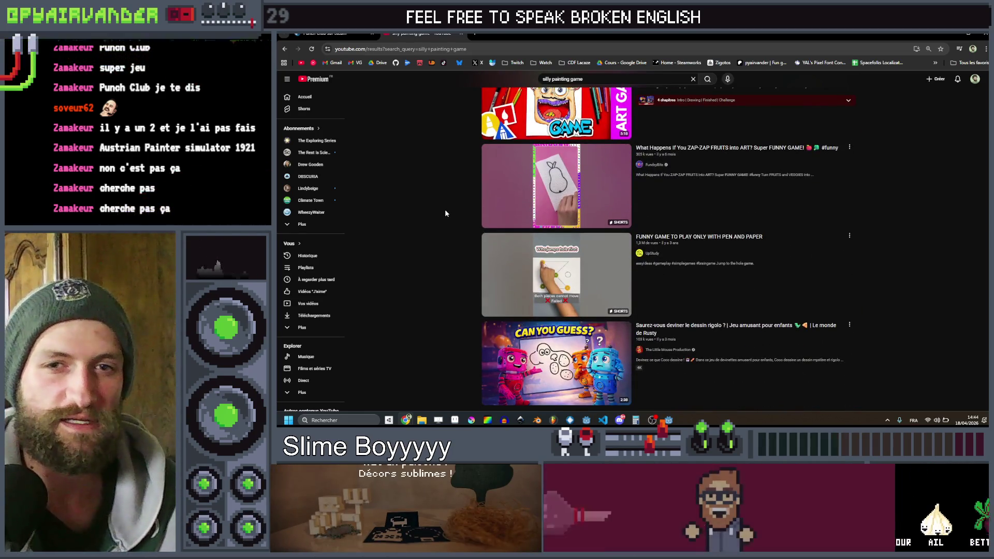
scroll(446, 213, "down", 7)
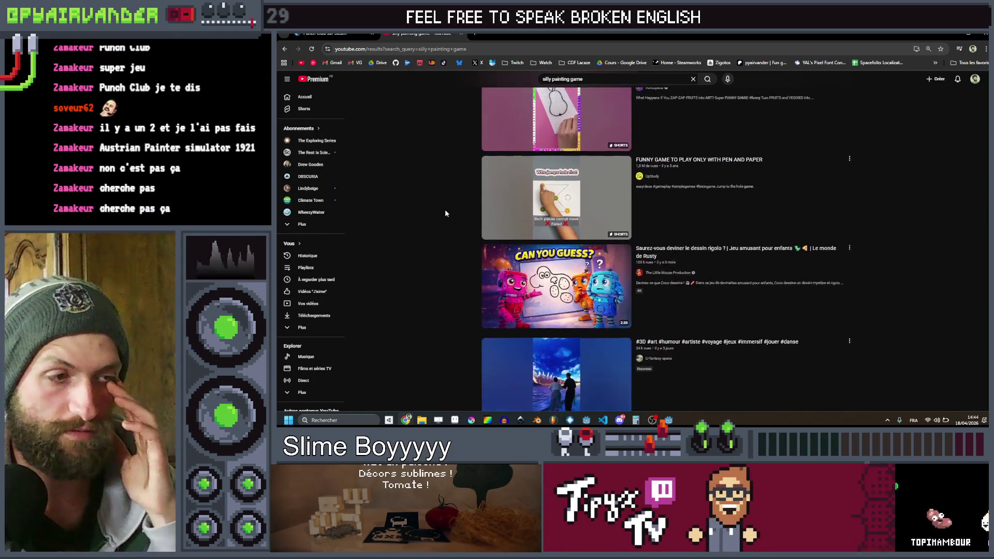
scroll(445, 209, "down", 8)
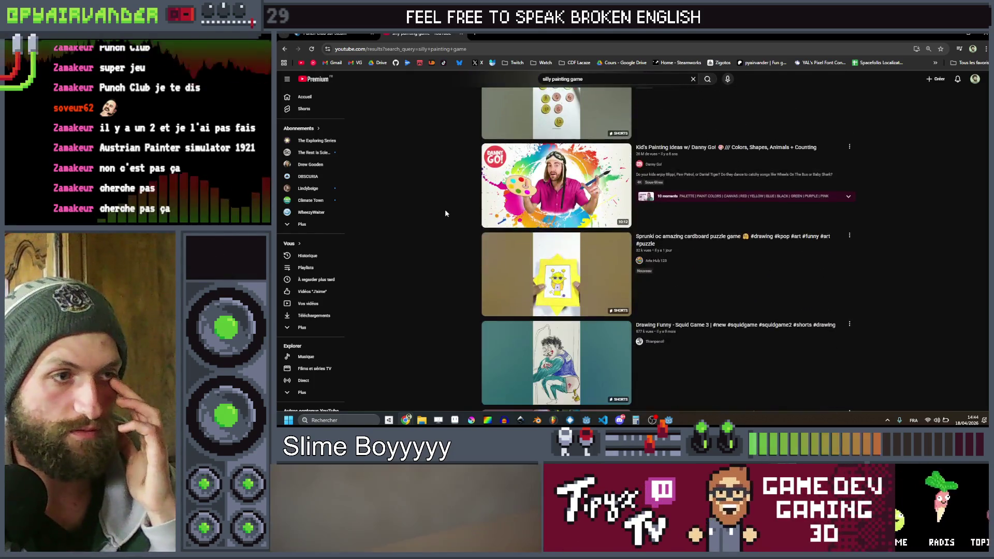
scroll(451, 210, "down", 3)
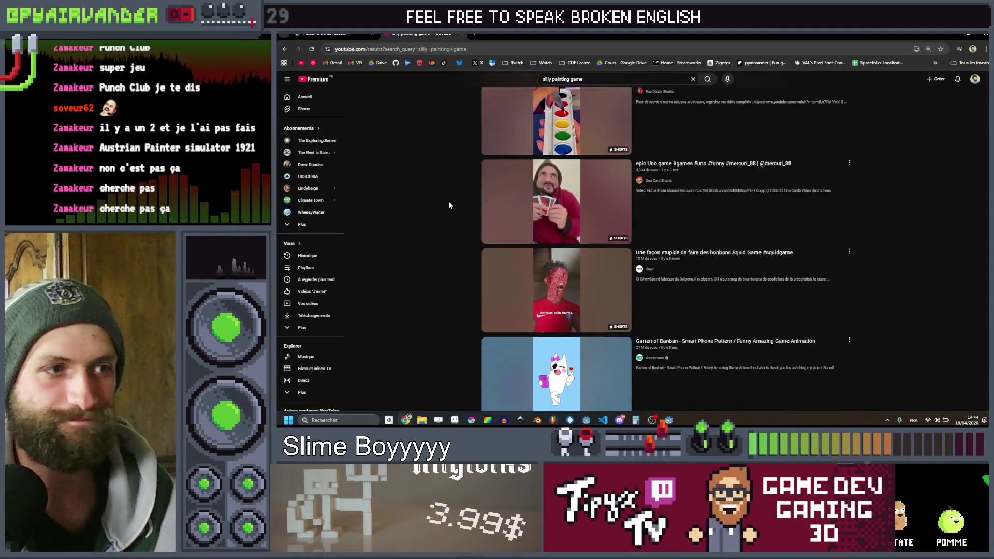
scroll(450, 205, "down", 4)
scroll(450, 206, "down", 10)
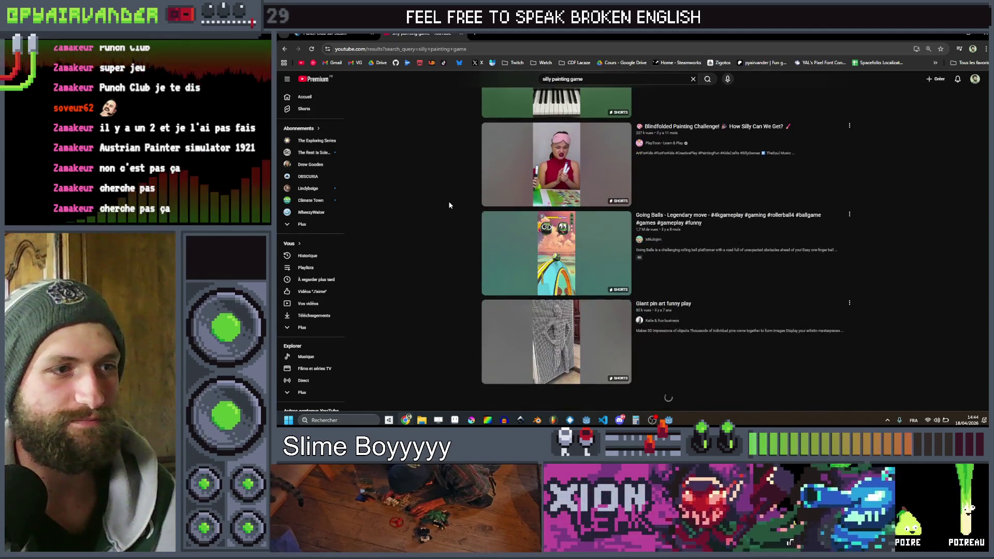
scroll(448, 202, "down", 4)
scroll(446, 200, "down", 4)
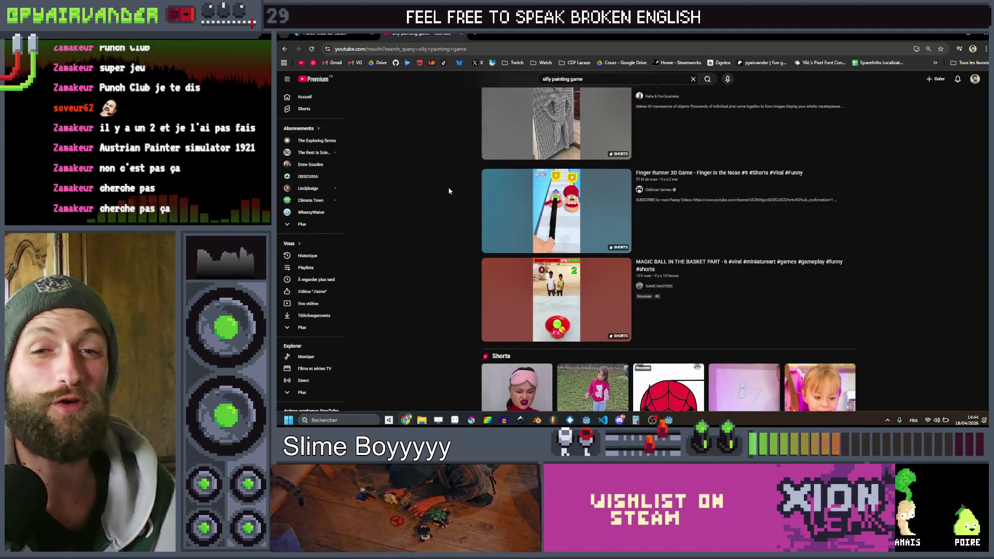
scroll(445, 199, "down", 12)
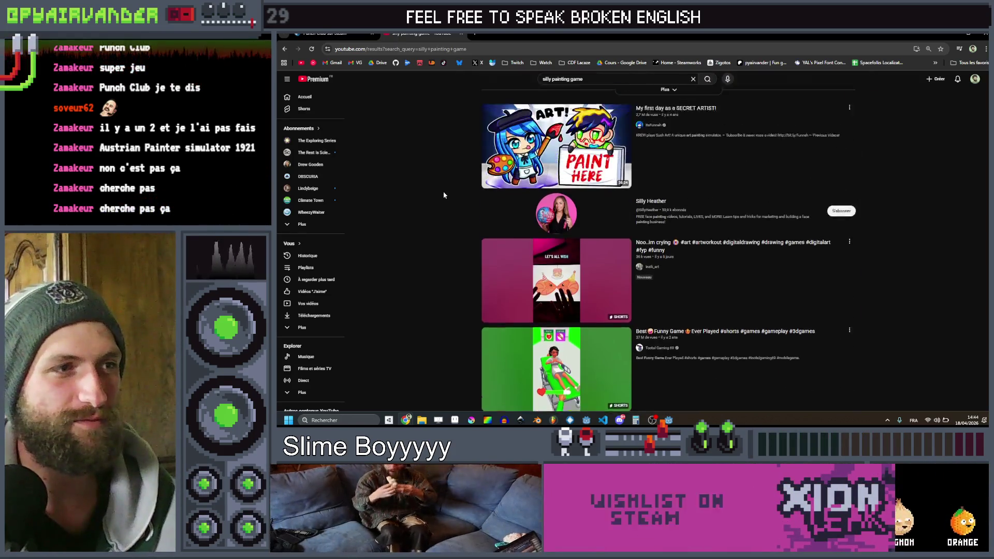
scroll(443, 197, "down", 4)
scroll(444, 195, "down", 15)
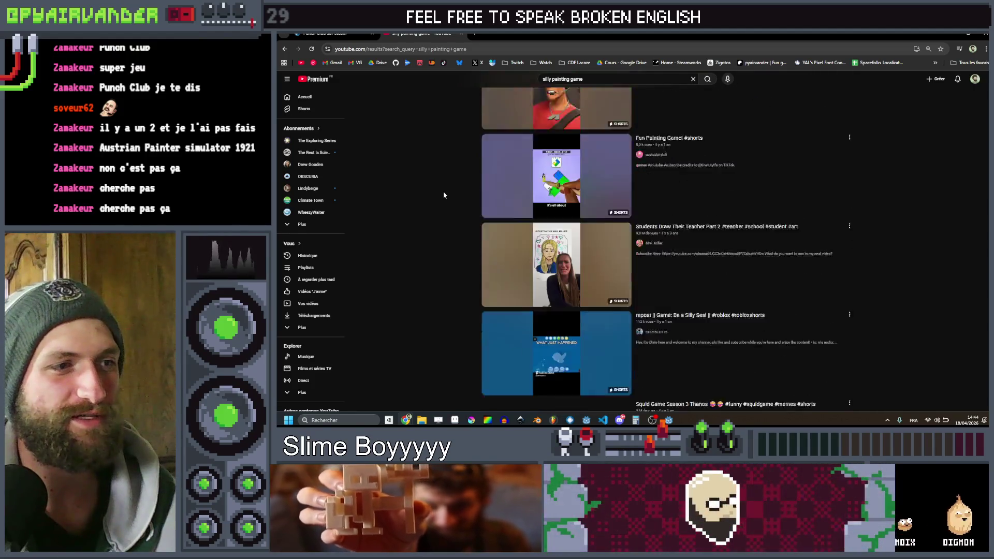
scroll(445, 195, "down", 3)
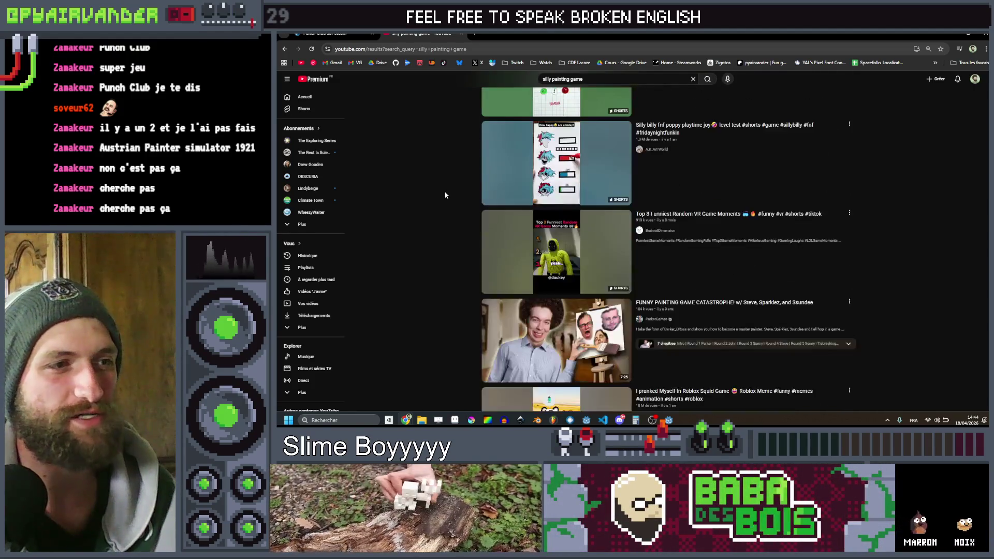
scroll(443, 195, "down", 3)
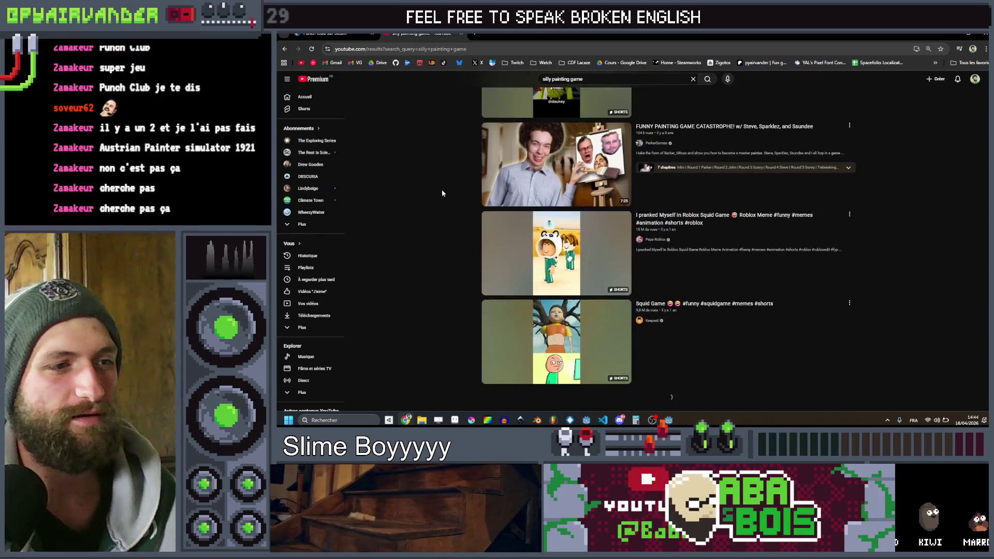
scroll(443, 191, "down", 2)
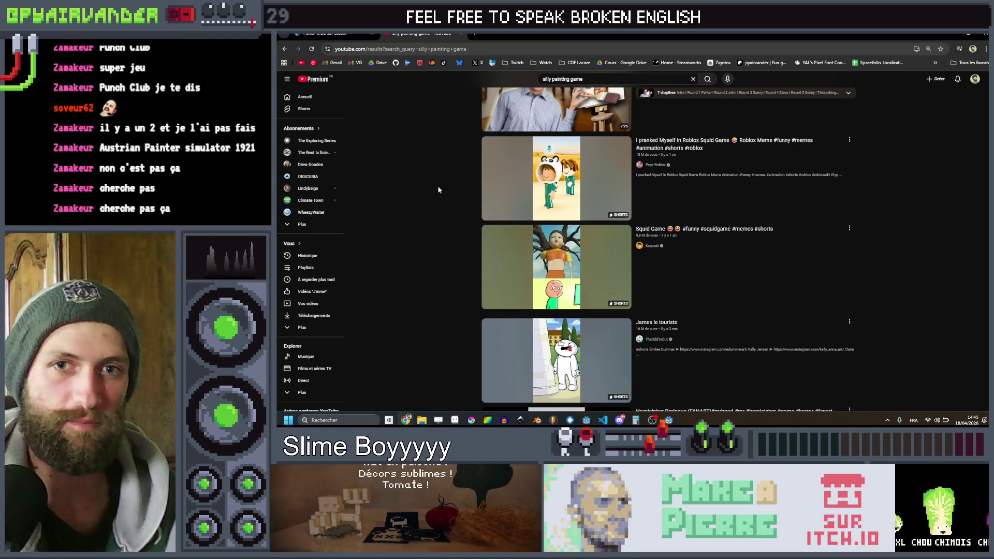
scroll(472, 186, "down", 1)
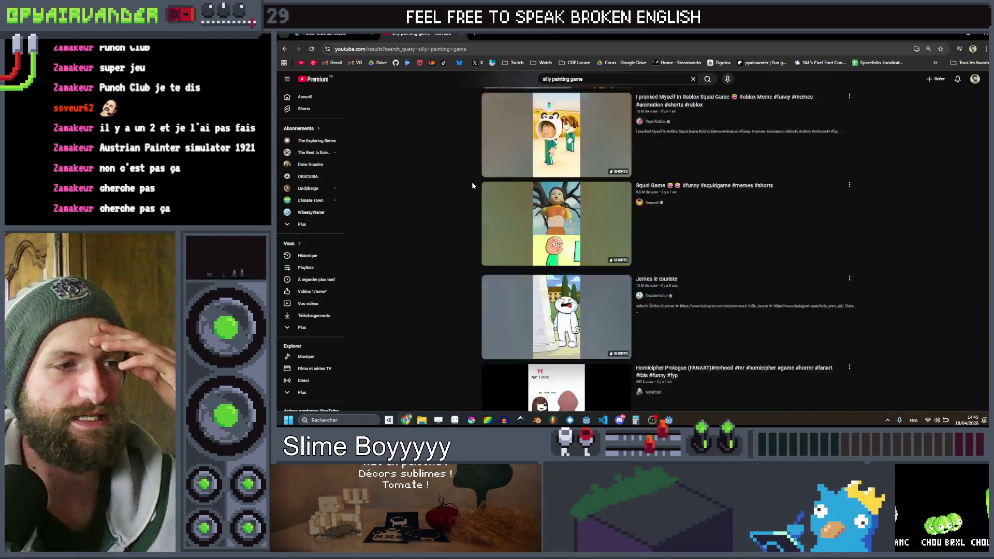
scroll(472, 185, "down", 20)
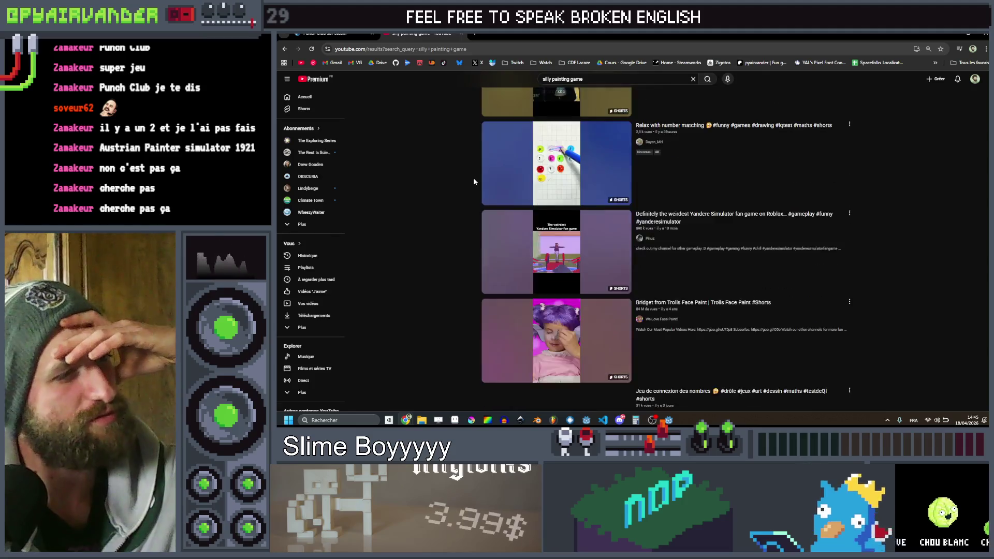
scroll(474, 181, "up", 15)
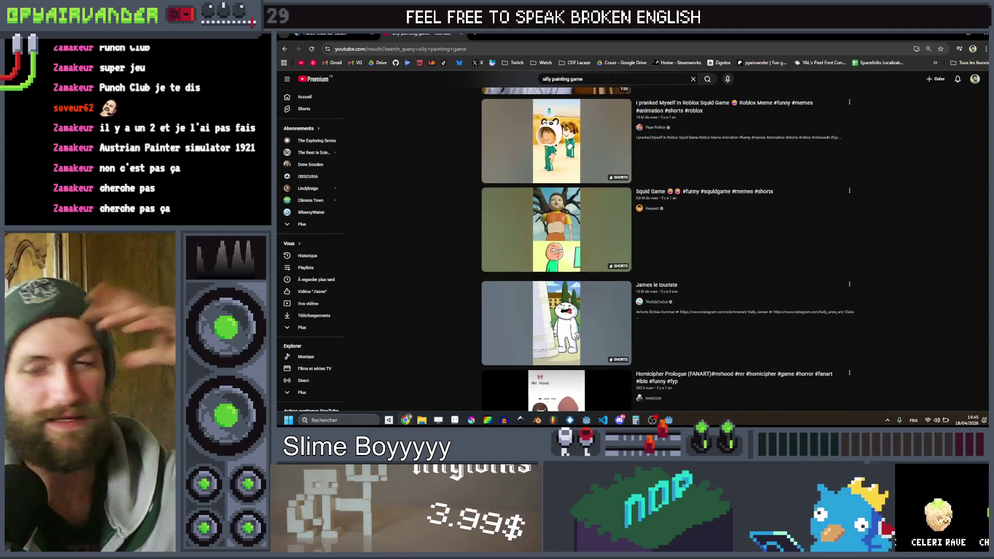
- Add 'painter' to the silly painting game YouTube search and scan the results
left_click(612, 77)
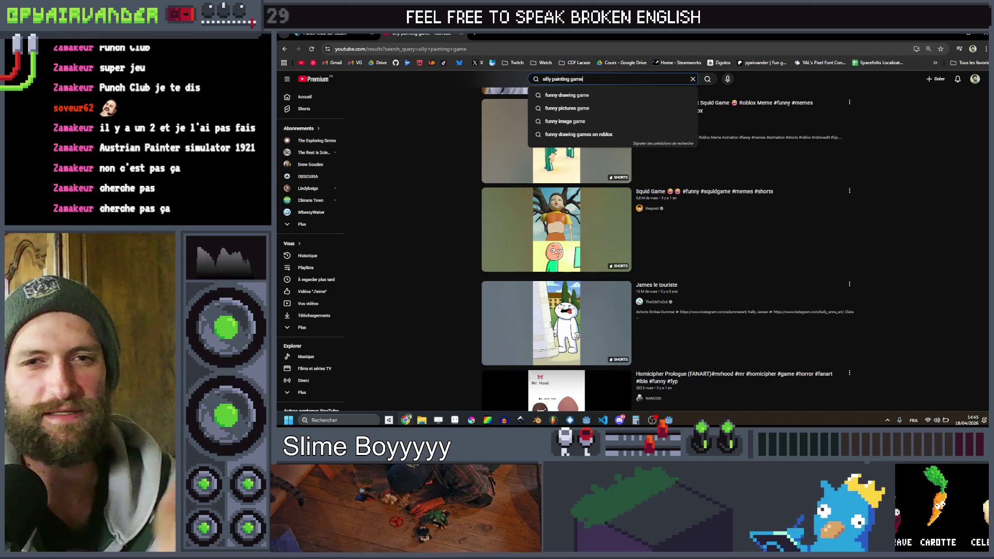
key("ctrl+shift+Left")
key("ctrl+shift+Left")
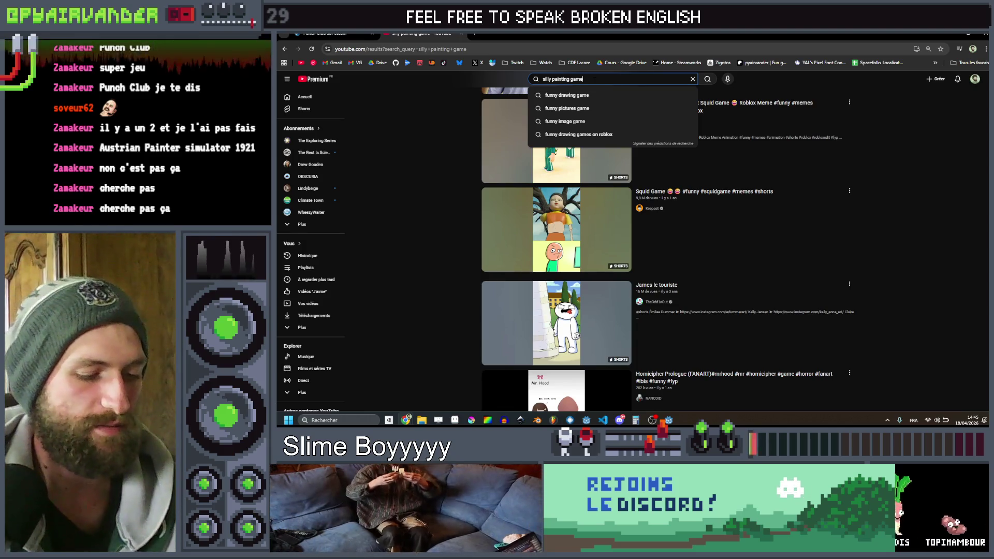
type(" paints")
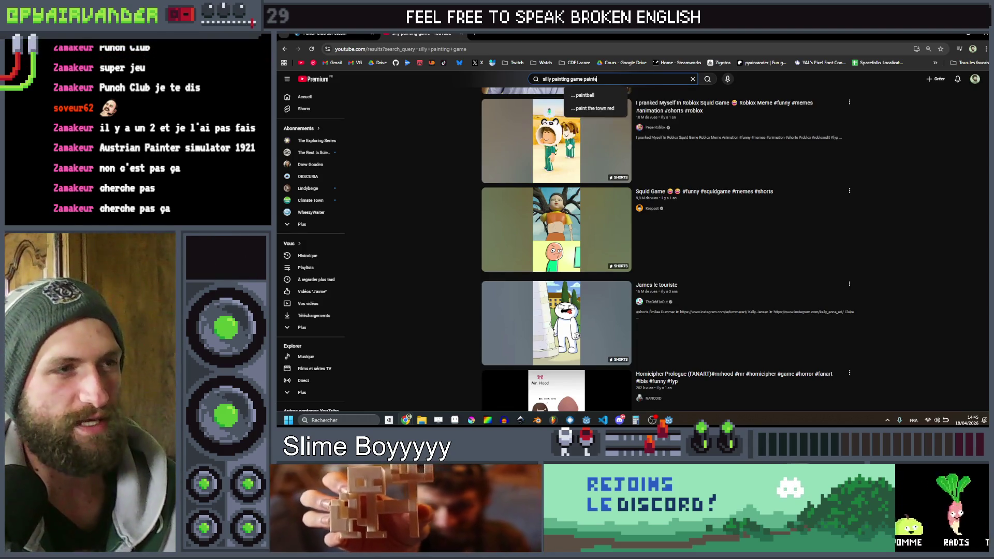
type("er")
key("Return")
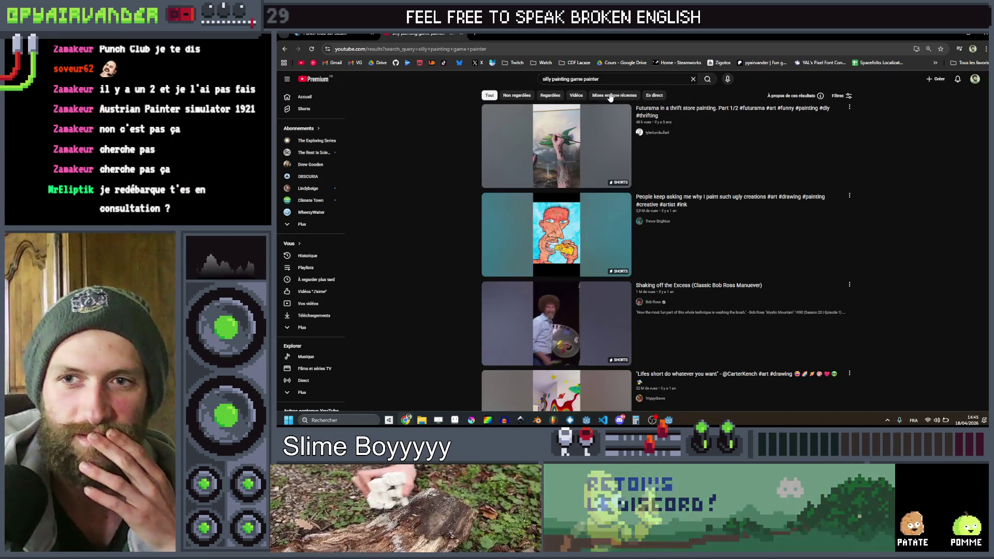
scroll(446, 159, "down", 10)
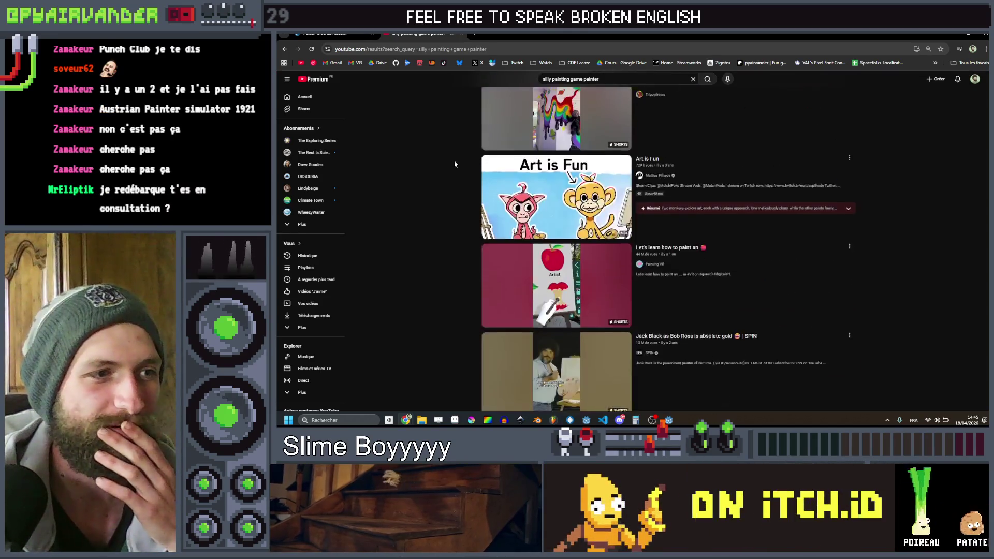
scroll(455, 161, "up", 2)
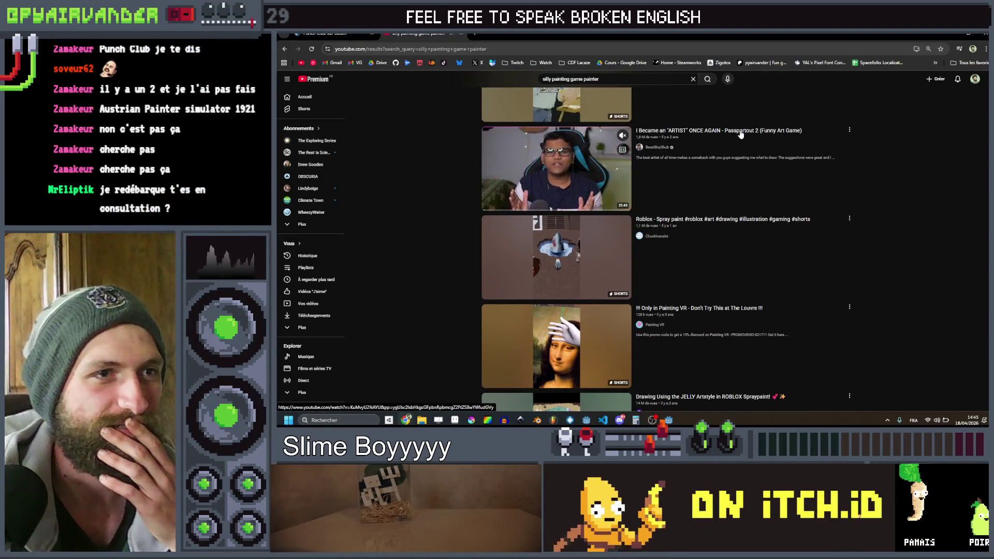
scroll(557, 160, "up", 2)
- Search YouTube for 'passpartout' and open the first video, BONJOUR, UN DESSIN SVP
triple_click(570, 79)
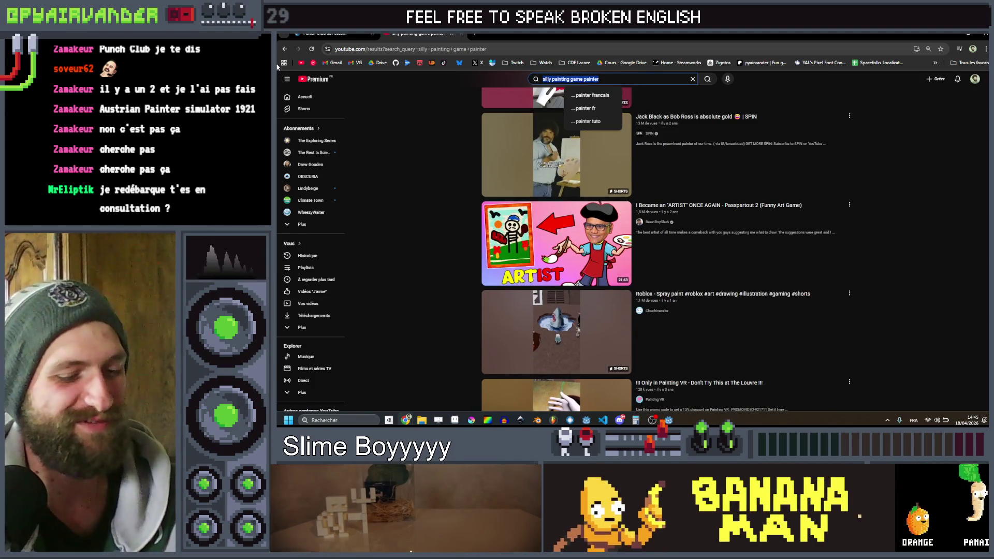
type("passpartout")
key("Return")
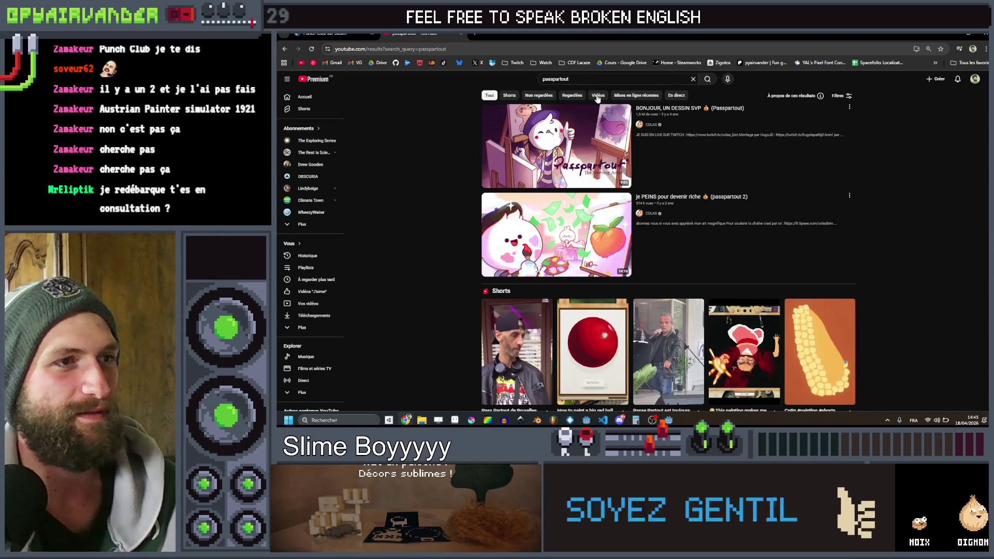
left_click(572, 141)
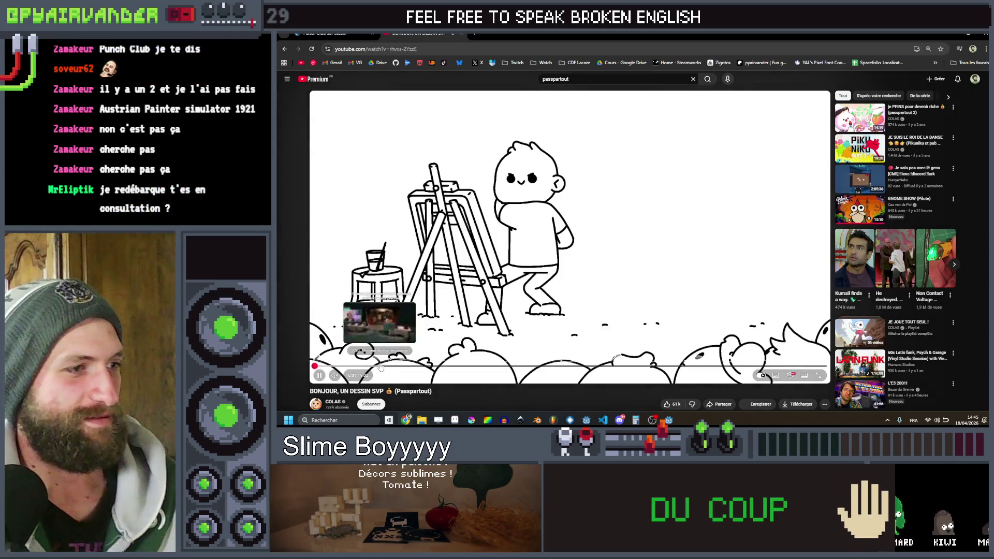
- Skip through the Passpartout video to 1:10, 1:51, 2:08, 2:28 and 2:52
left_click(380, 367)
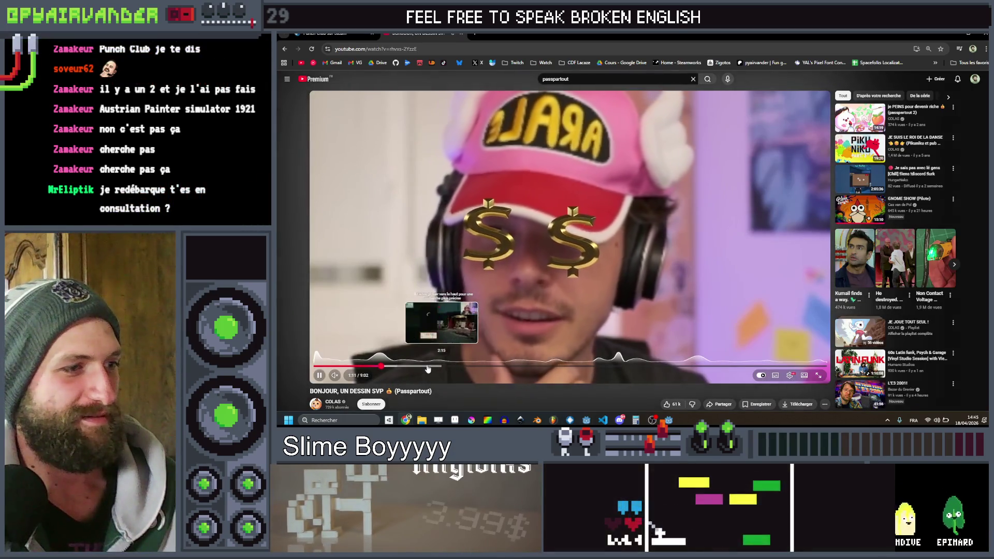
left_click(420, 367)
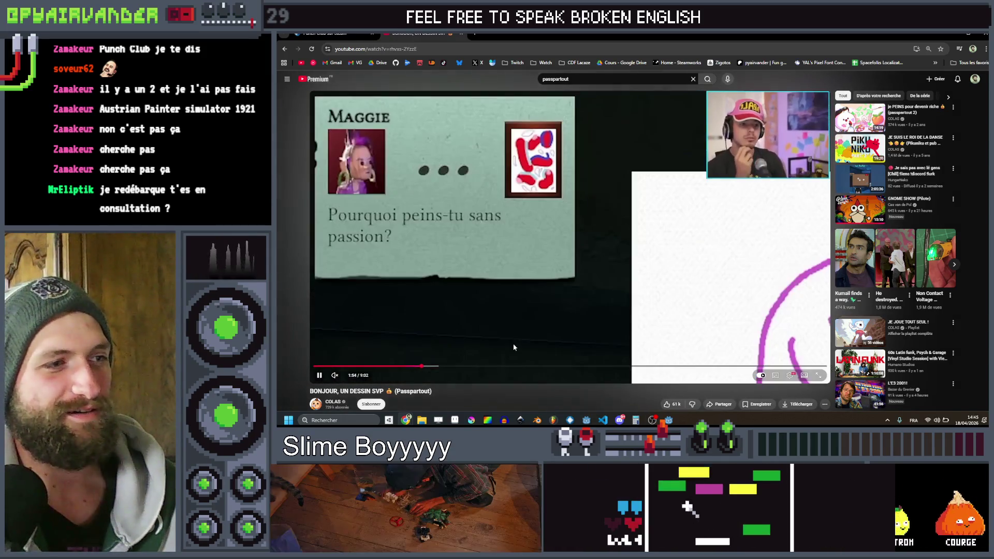
left_click(435, 367)
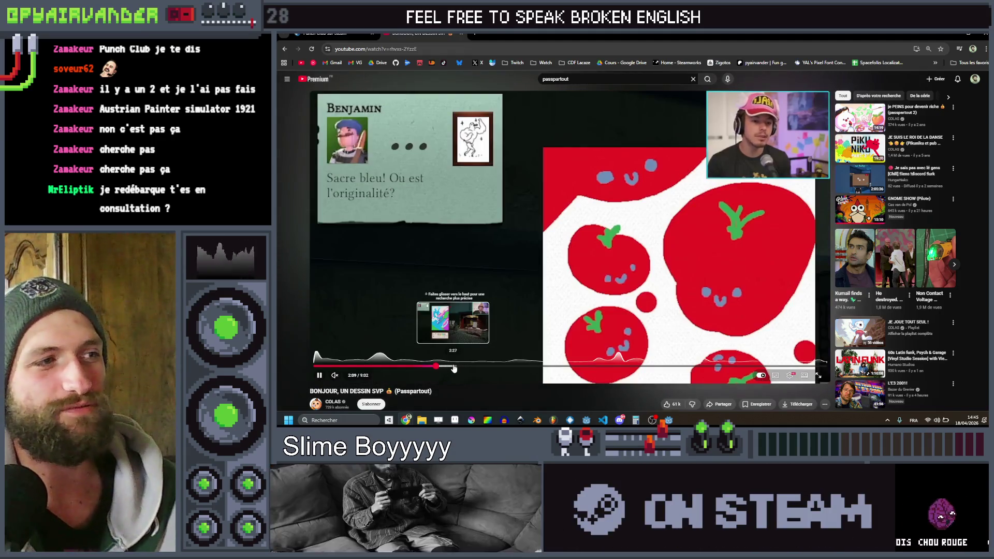
left_click(453, 367)
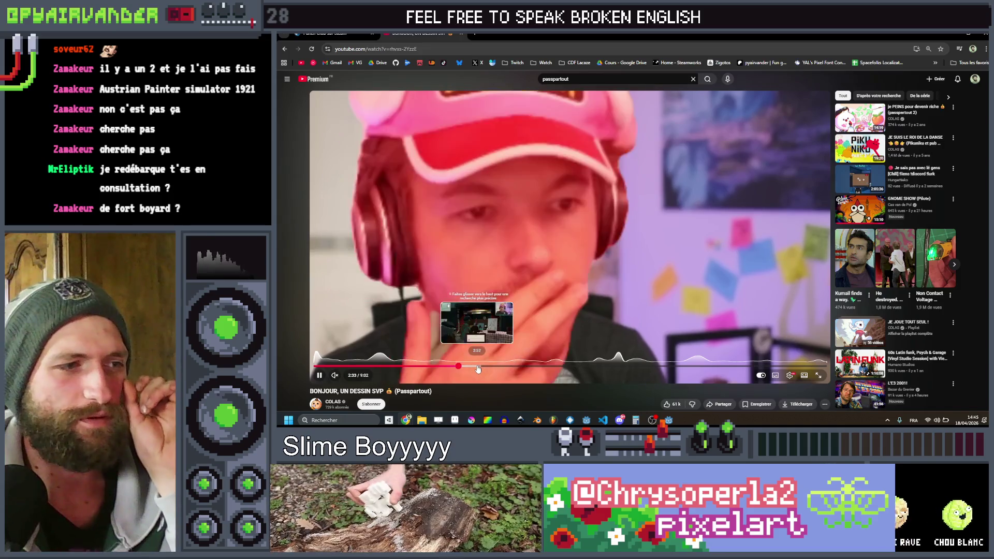
left_click(478, 367)
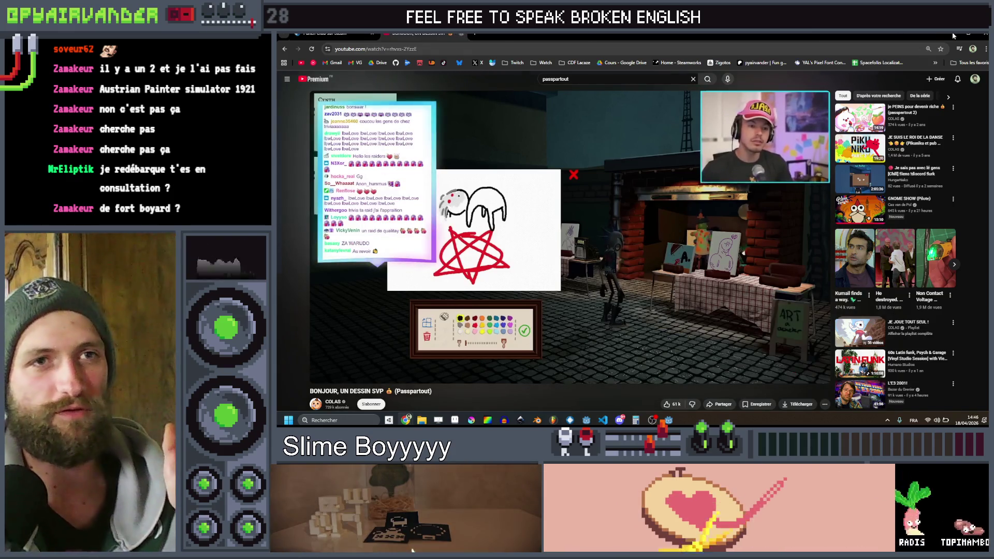
- Close the YouTube tab and add the closing ')' to the spawn_x randf_range line in Godot
key("ctrl+w")
left_click(953, 32)
type(")")
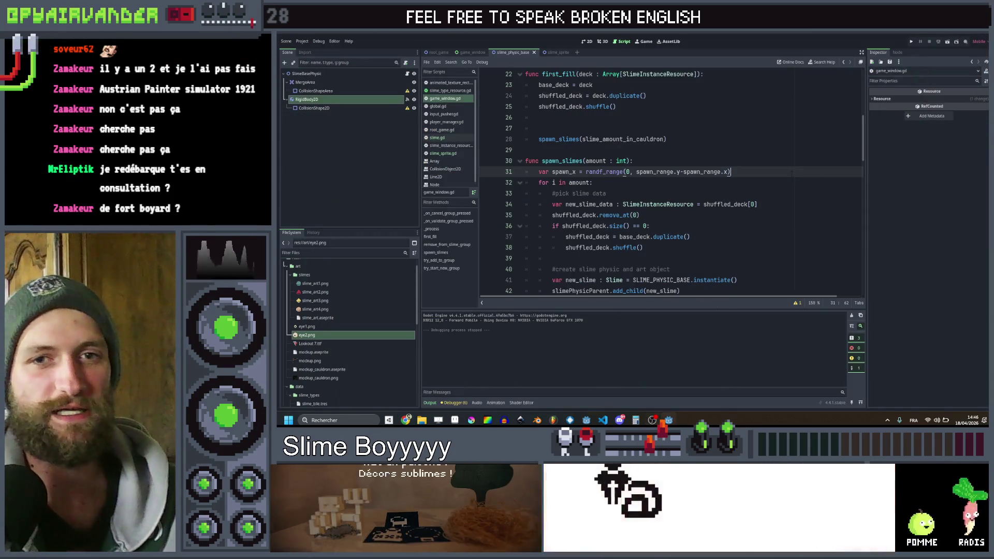
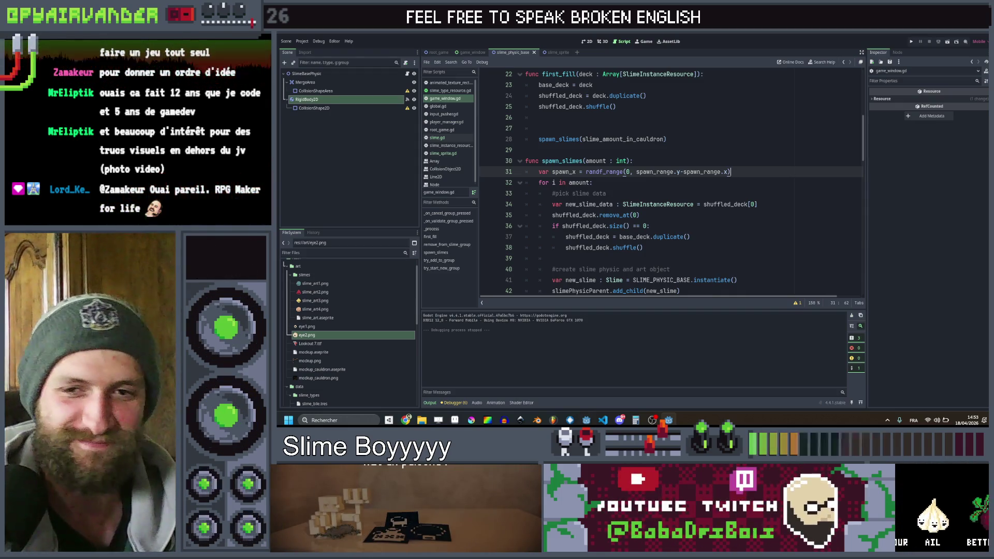
- Test-run the game with F5, then scroll through slime_physic_base to _on_validate_group_pressed
key("F5")
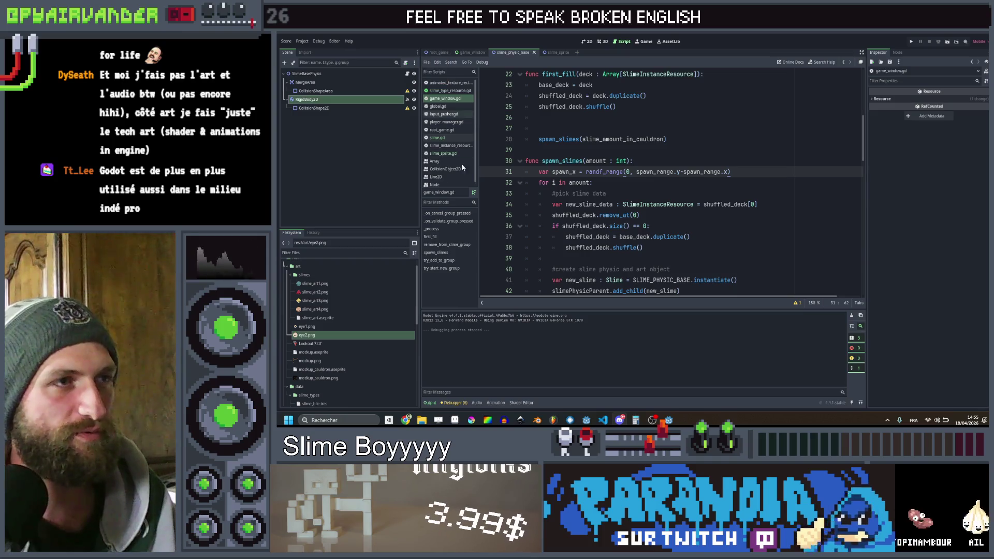
scroll(783, 238, "down", 5)
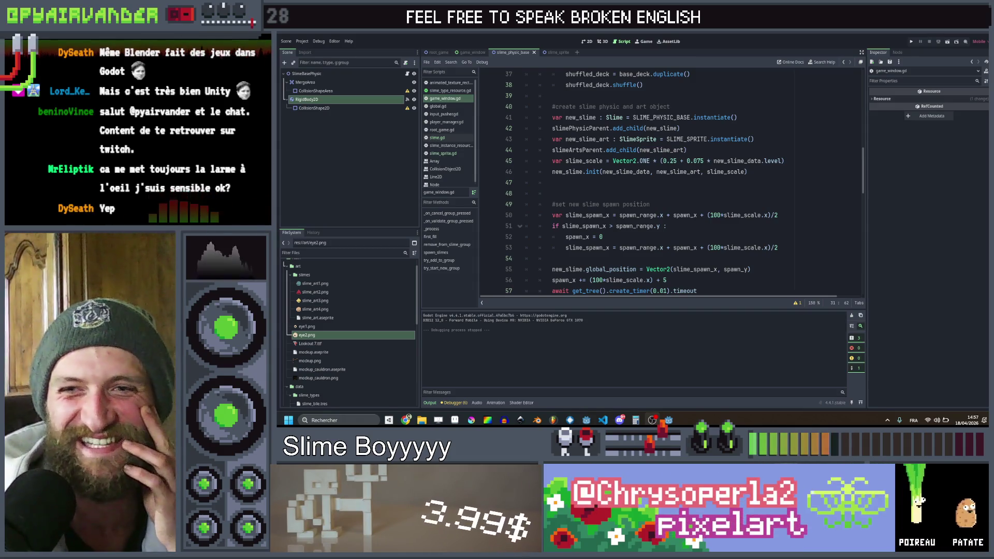
scroll(756, 167, "down", 4)
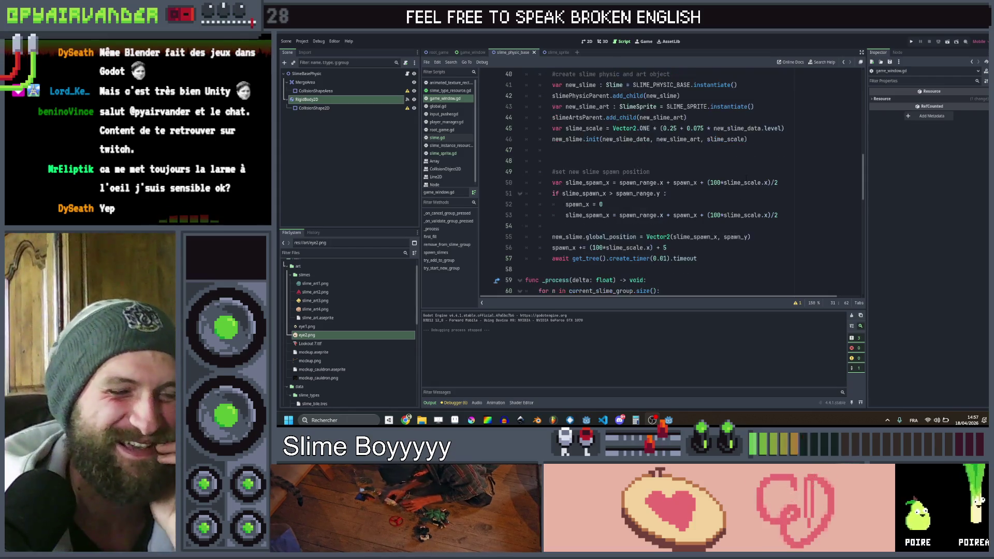
scroll(756, 167, "down", 1)
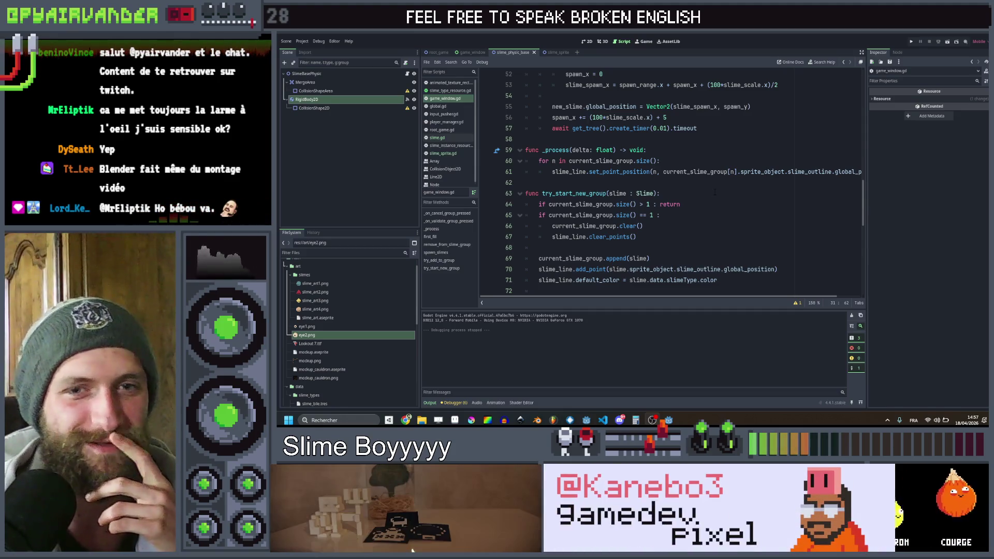
scroll(717, 177, "down", 3)
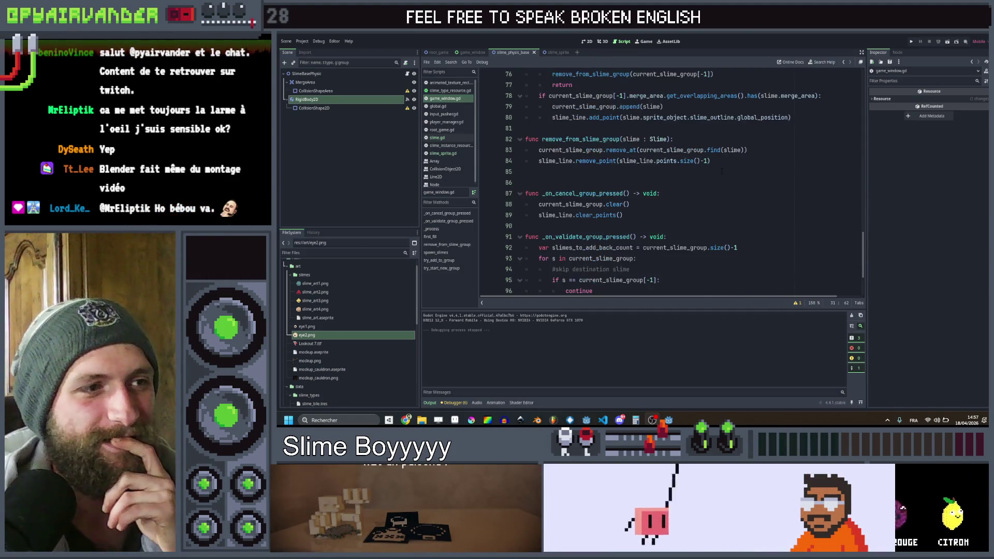
scroll(726, 215, "down", 5)
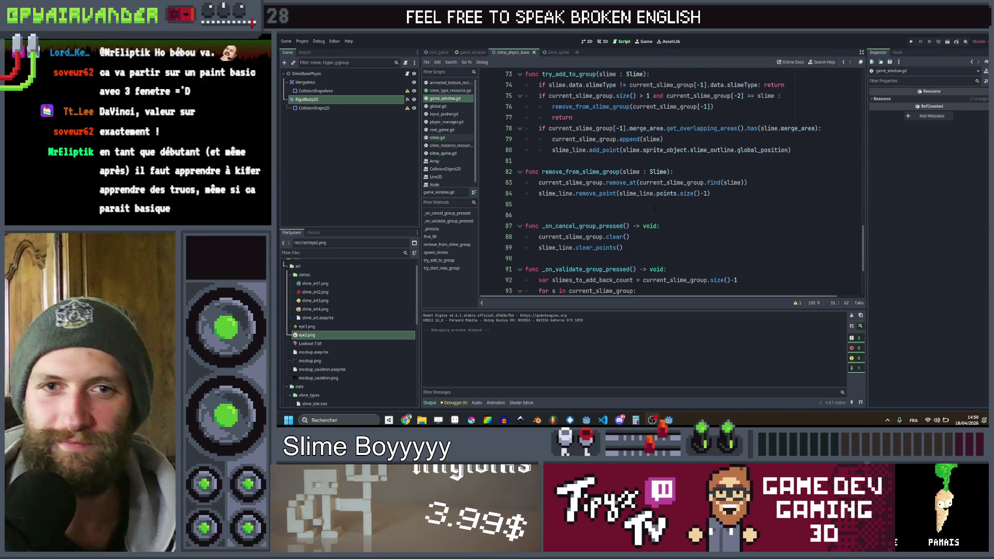
scroll(655, 208, "down", 3)
scroll(656, 223, "up", 4)
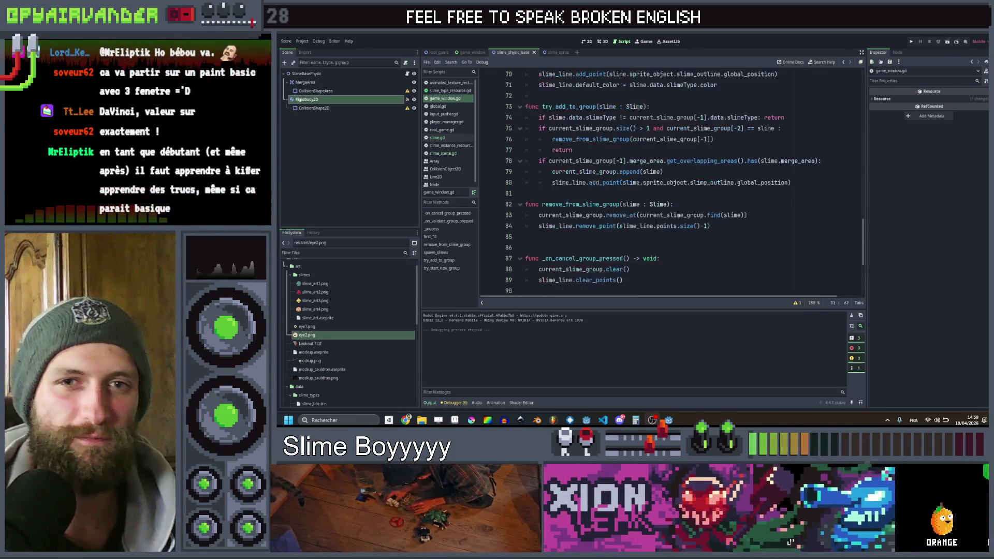
scroll(673, 215, "down", 3)
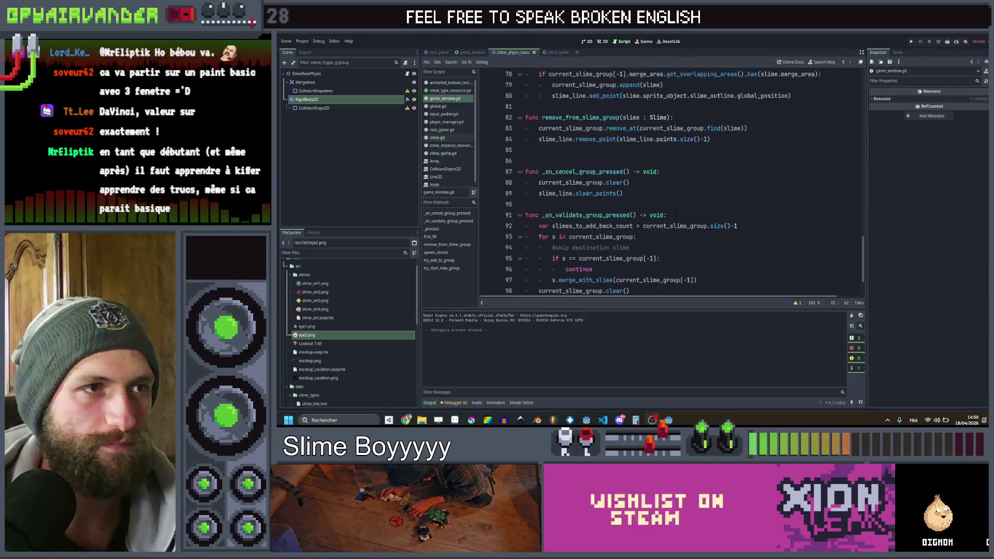
scroll(676, 214, "down", 2)
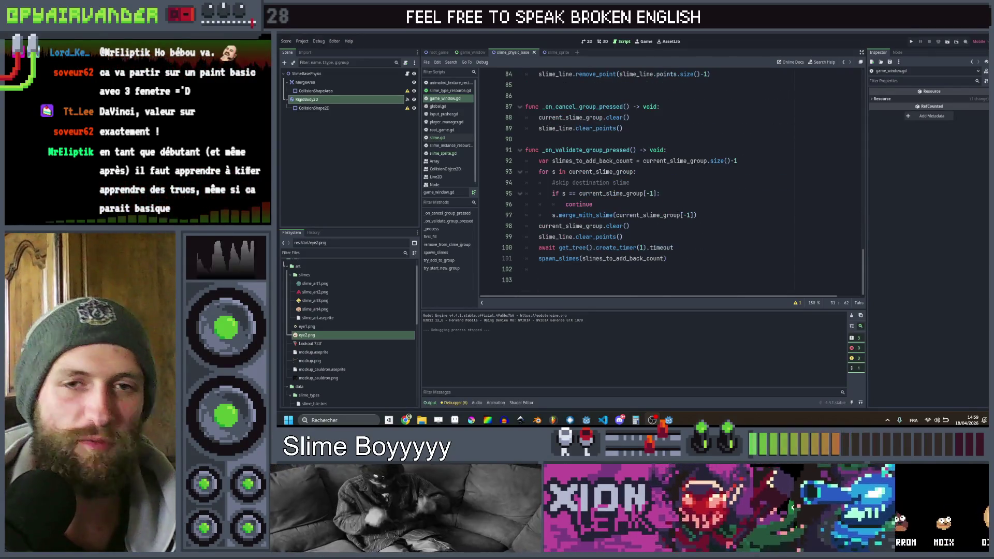
scroll(668, 182, "up", 6)
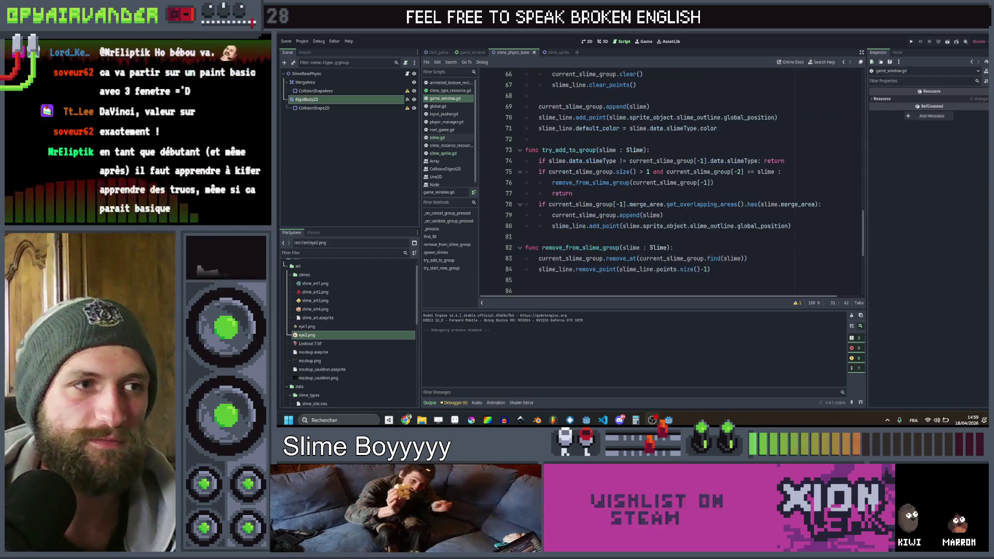
scroll(686, 216, "down", 6)
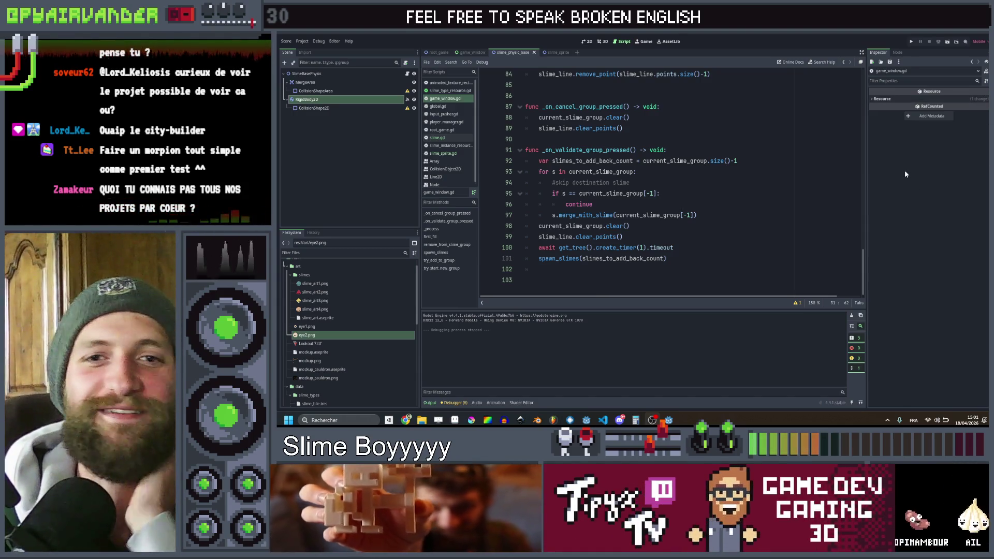
left_click(712, 226)
left_click(707, 248)
left_click(703, 237)
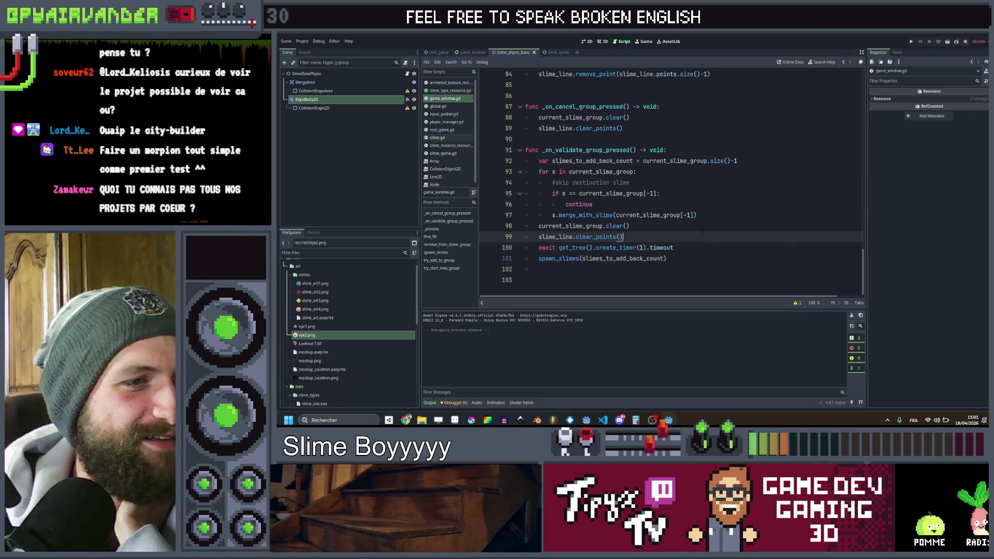
left_click(709, 226)
left_click(717, 216)
left_click(726, 197)
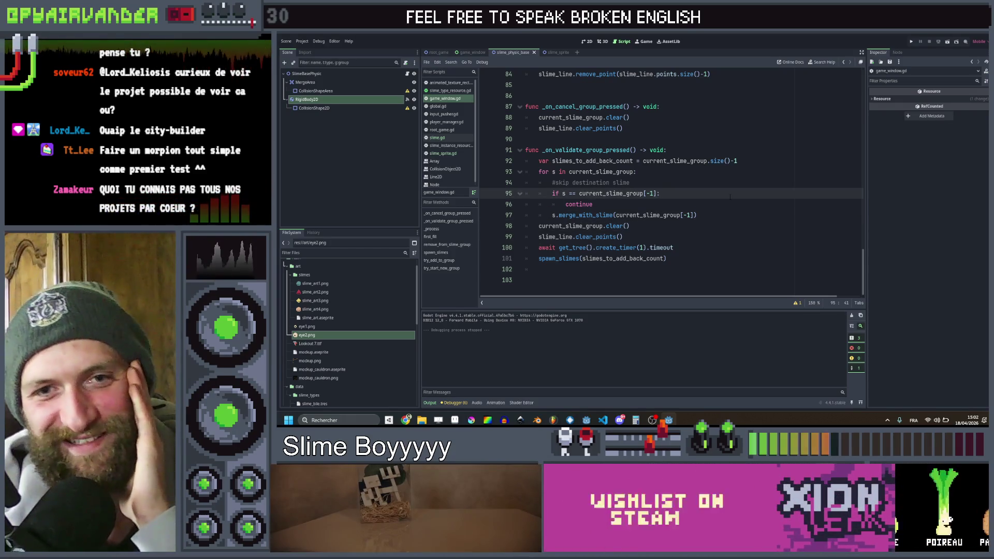
left_click(696, 208)
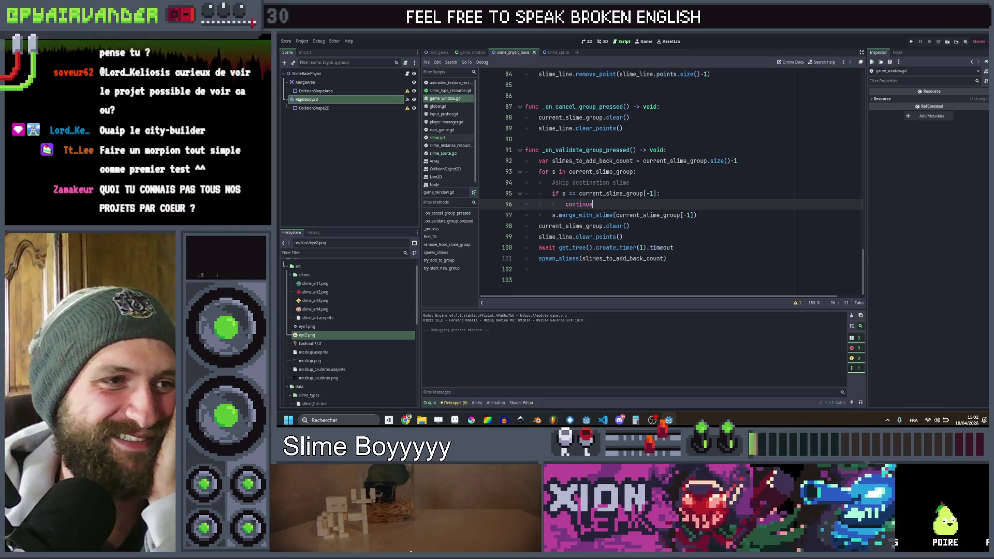
left_click(714, 222)
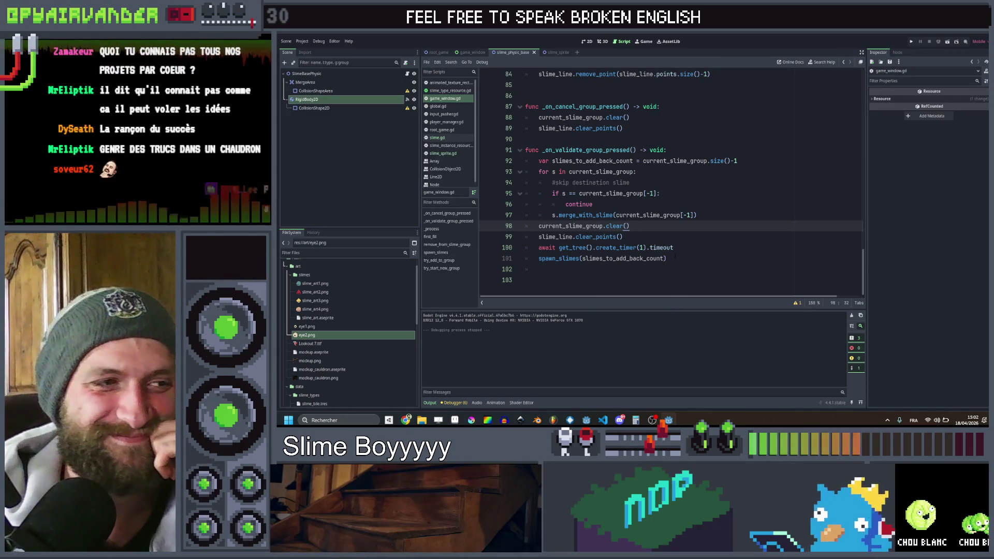
left_click(695, 241)
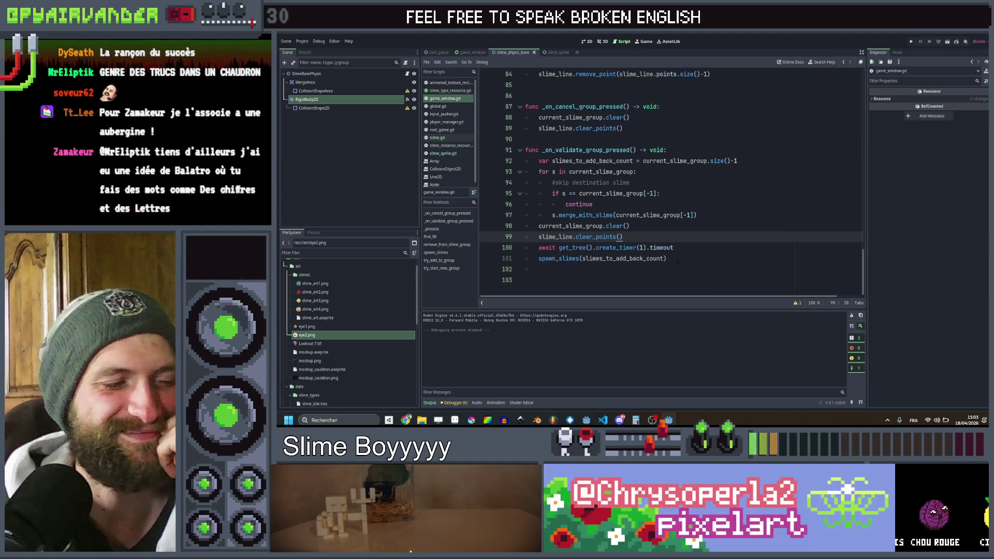
left_click_drag(709, 226, 570, 226)
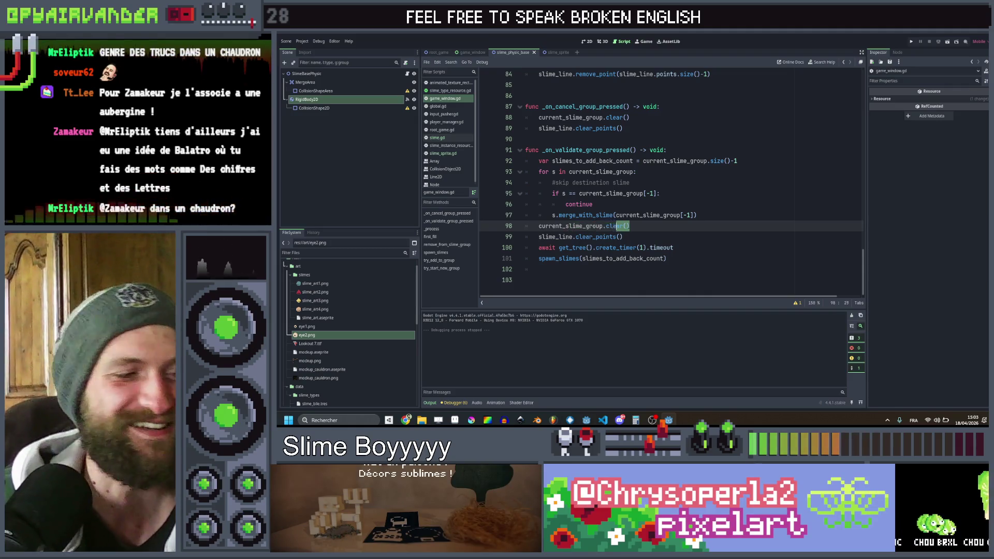
left_click(676, 228)
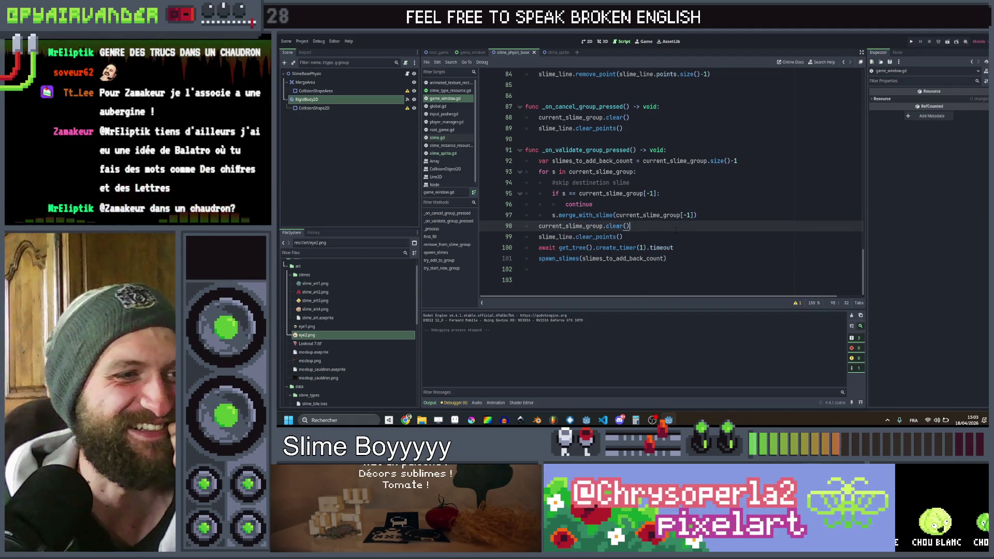
left_click(693, 261)
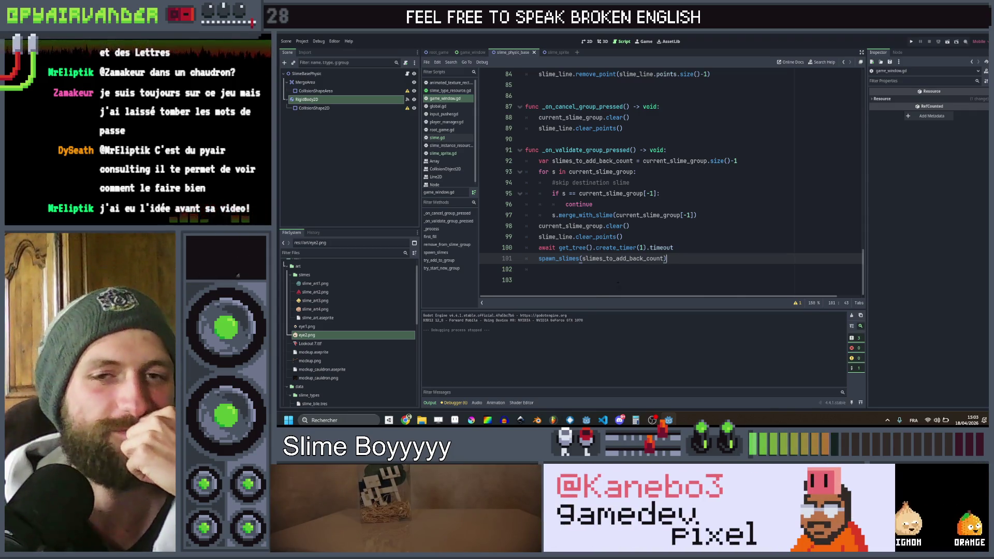
left_click(674, 270)
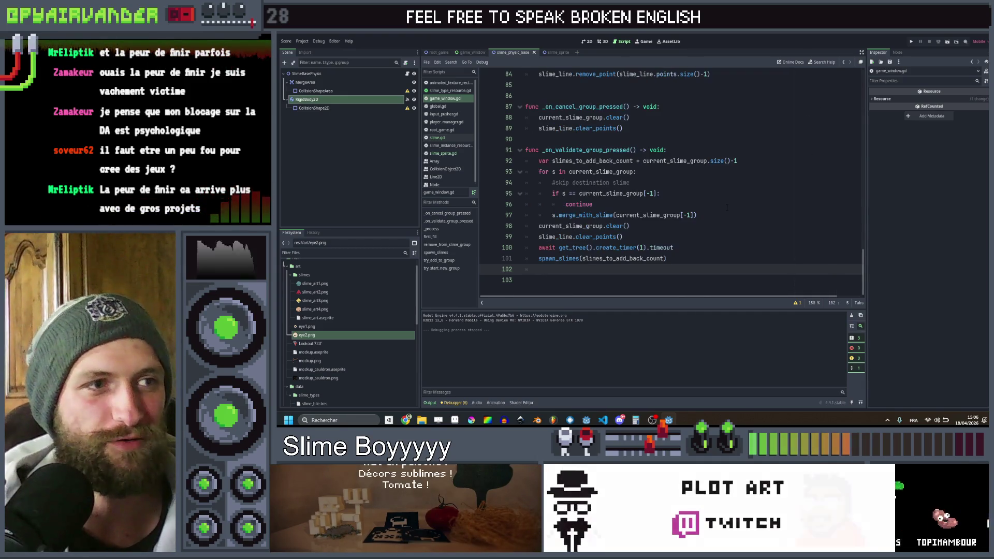
scroll(673, 233, "up", 5)
scroll(581, 269, "down", 5)
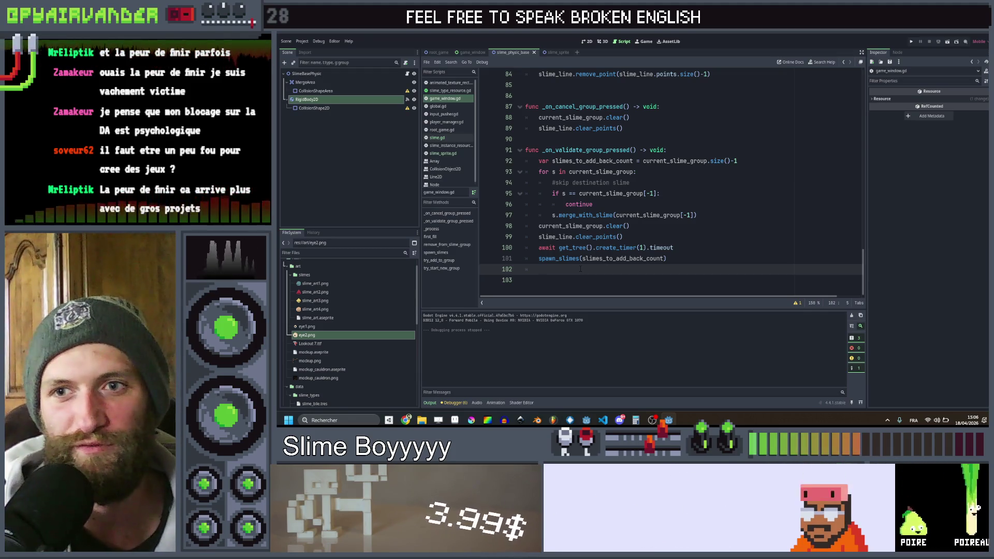
mouse_move(580, 269)
left_mouse_down()
mouse_move(561, 118)
mouse_move(538, 272)
mouse_move(527, 161)
left_mouse_up()
left_click(577, 269)
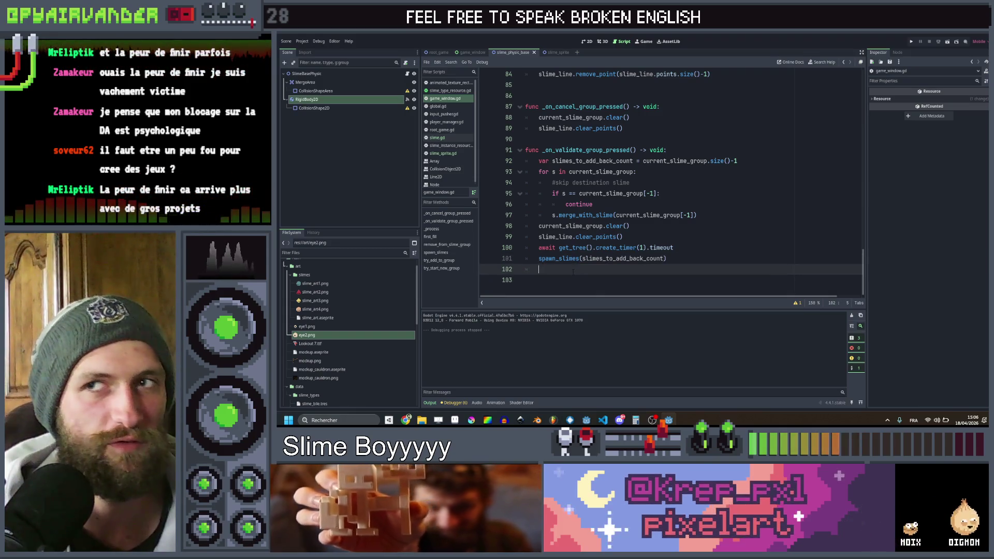
mouse_move(581, 248)
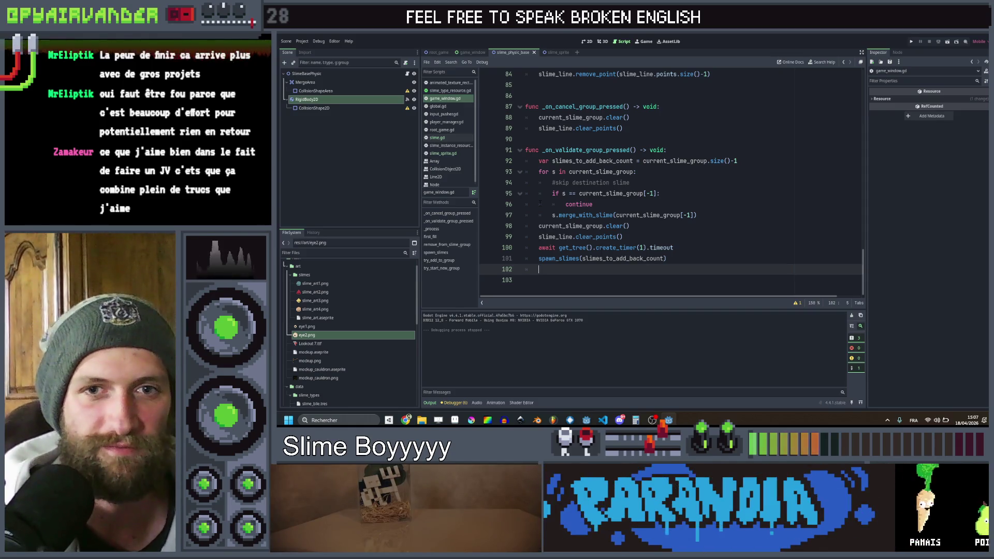
scroll(540, 203, "up", 3)
scroll(540, 204, "down", 3)
mouse_move(595, 193)
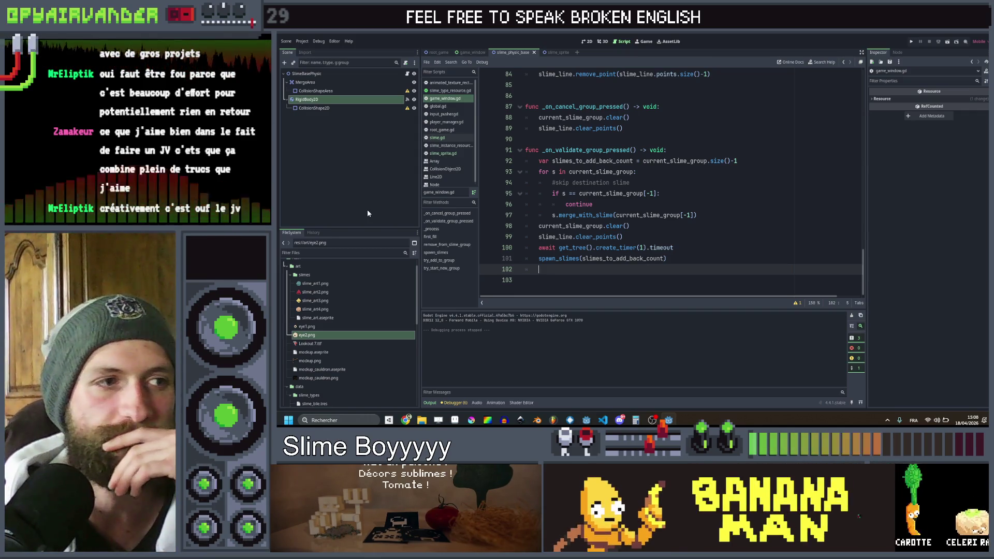
scroll(673, 181, "up", 3)
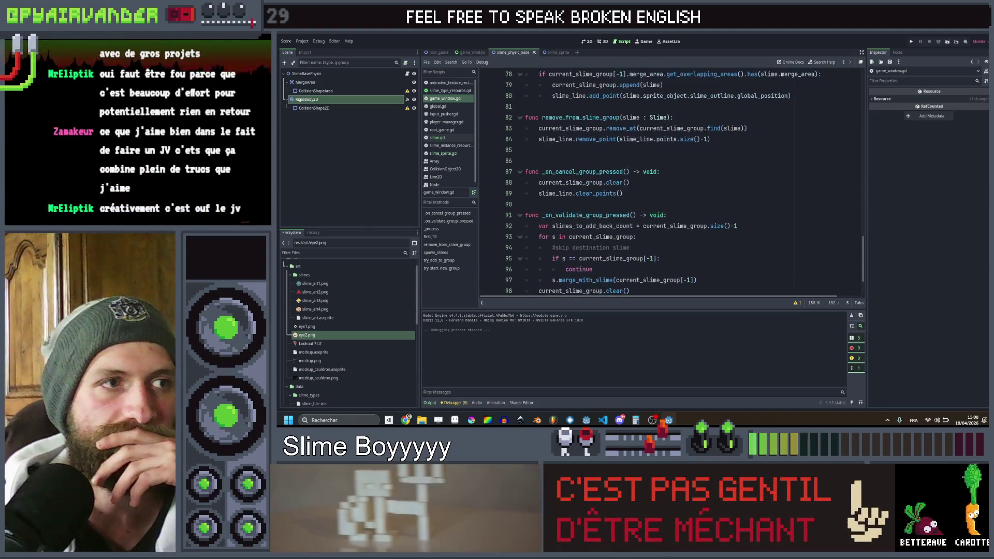
scroll(673, 182, "down", 3)
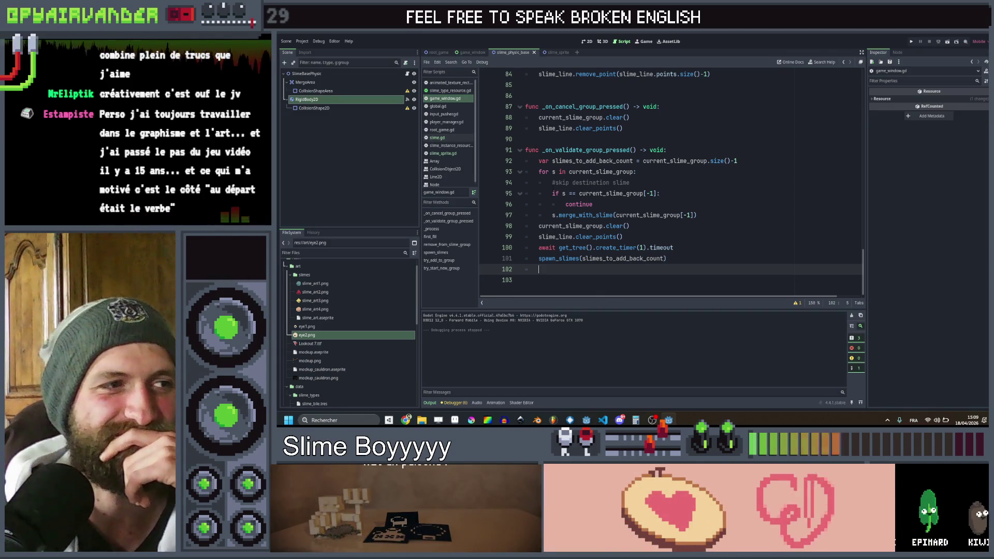
scroll(520, 129, "up", 2)
scroll(668, 181, "down", 2)
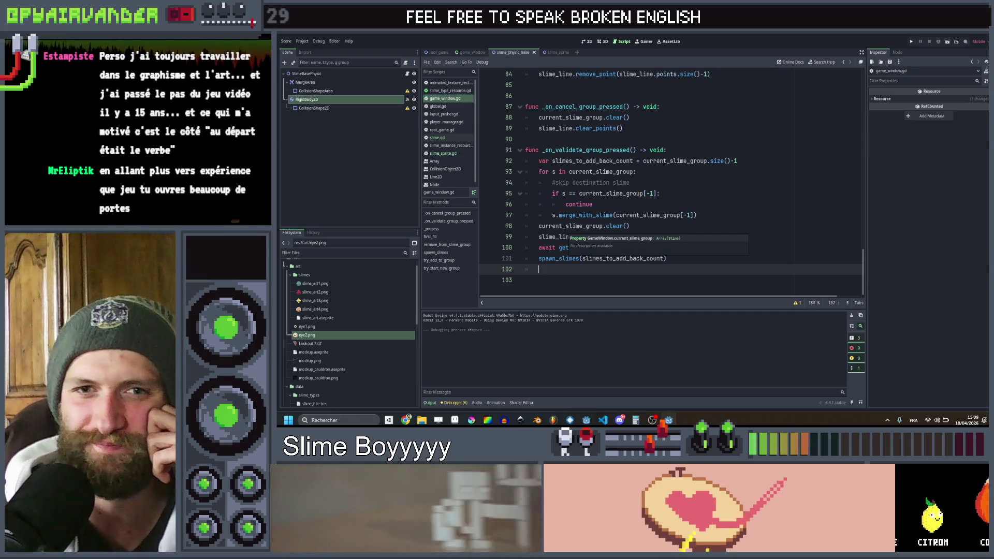
mouse_move(574, 215)
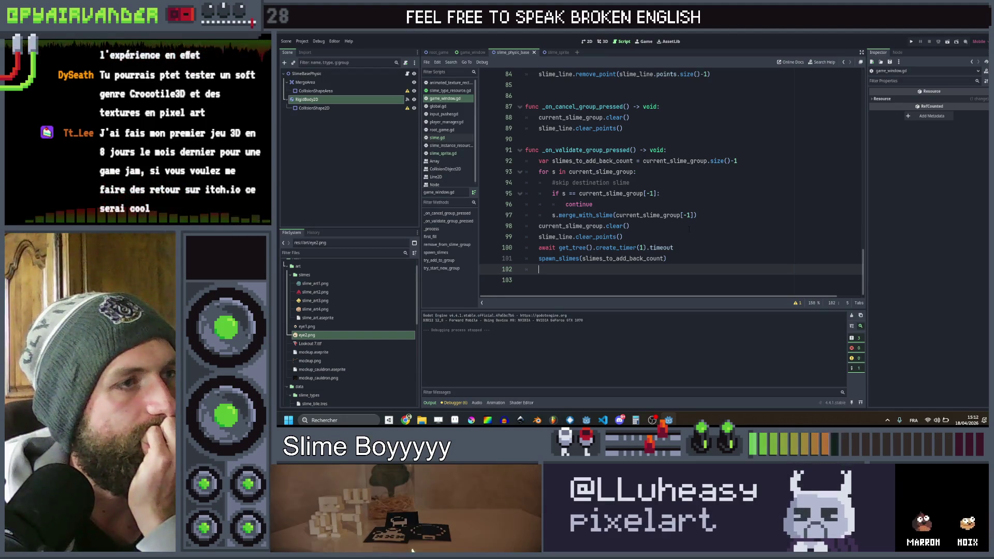
- Open slime.gd and replace the '#trigger explosion' comment with '#find all adjacent slimes'
scroll(689, 228, "up", 6)
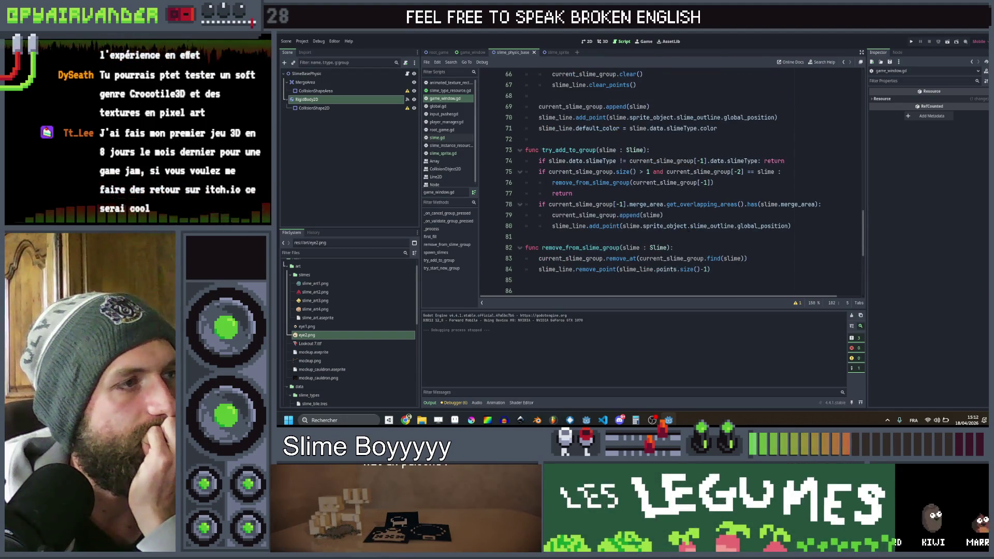
left_click(440, 138)
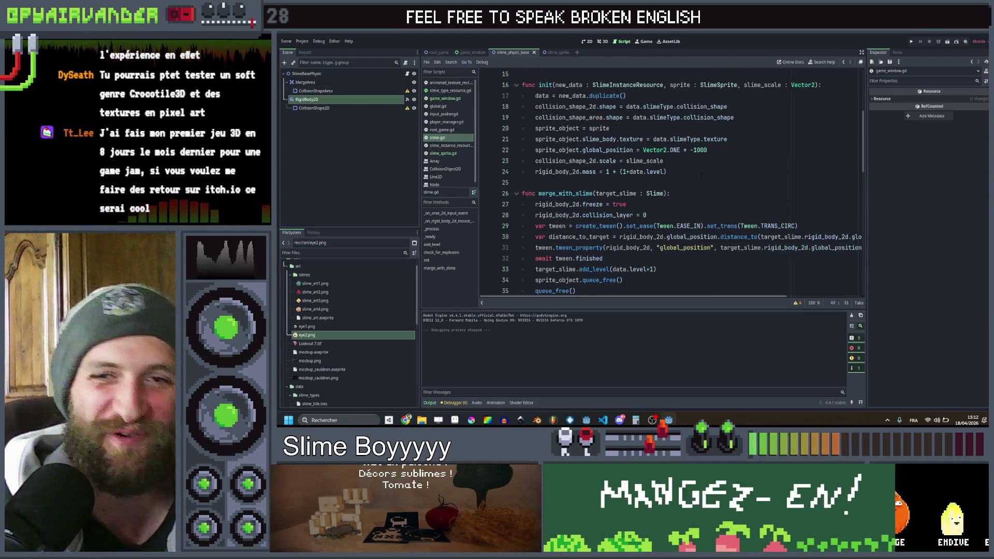
scroll(668, 181, "down", 7)
scroll(668, 181, "down", 3)
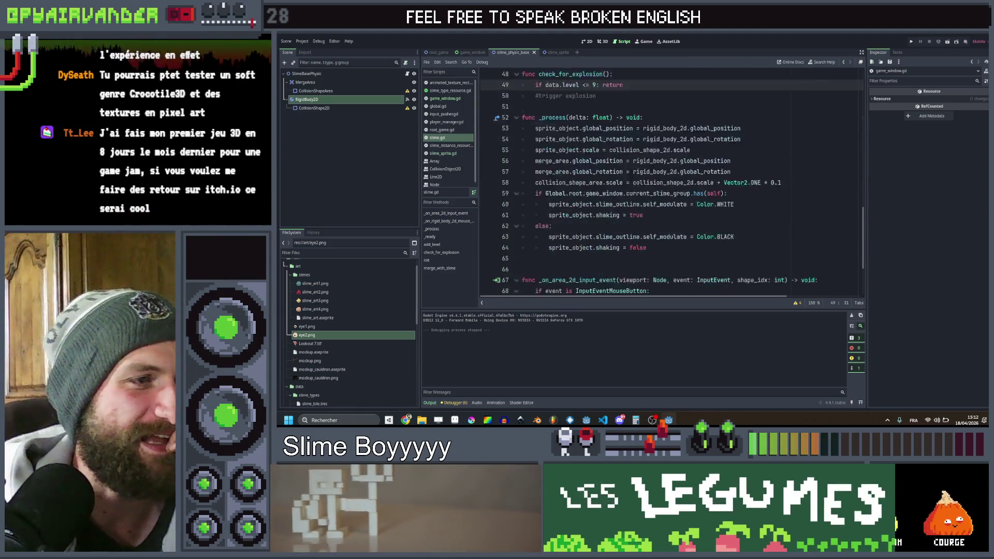
scroll(668, 181, "up", 2)
left_click(608, 193)
key("Return")
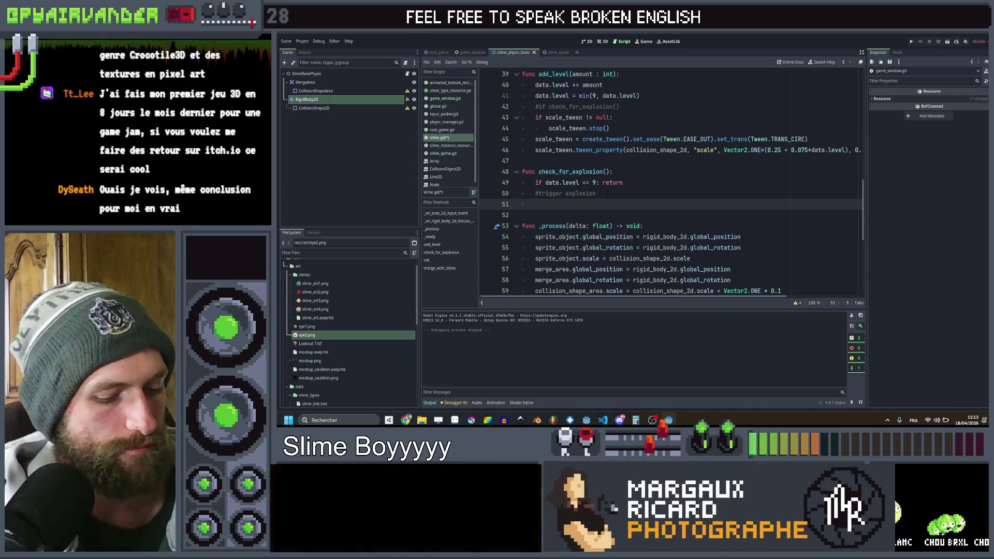
key("Up")
key("Right")
key("shift+End")
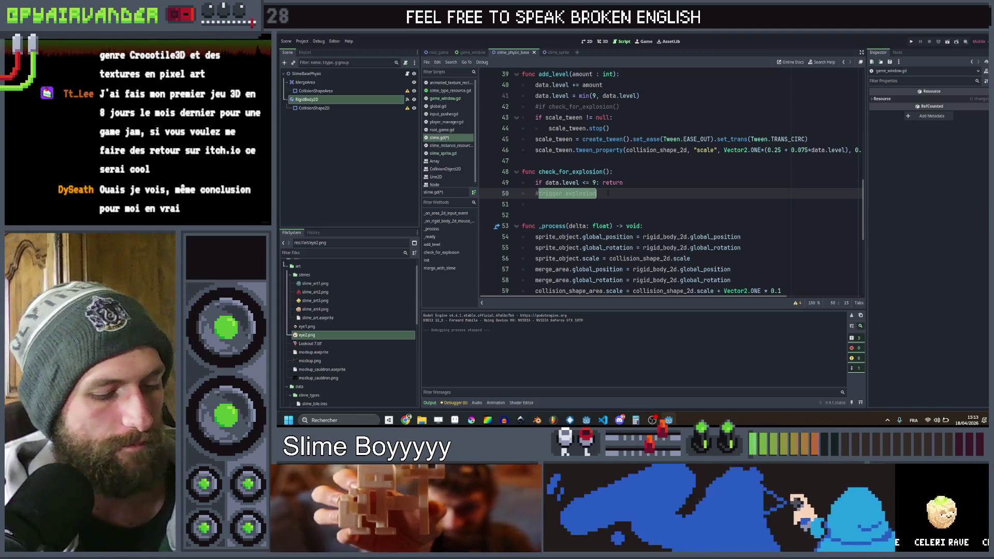
type("find a")
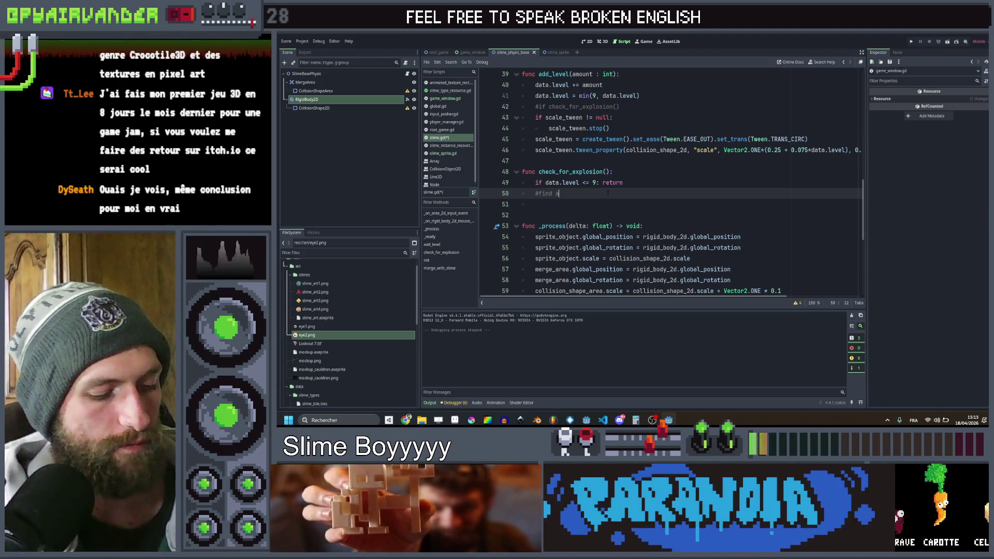
type("ll adjacent slimes")
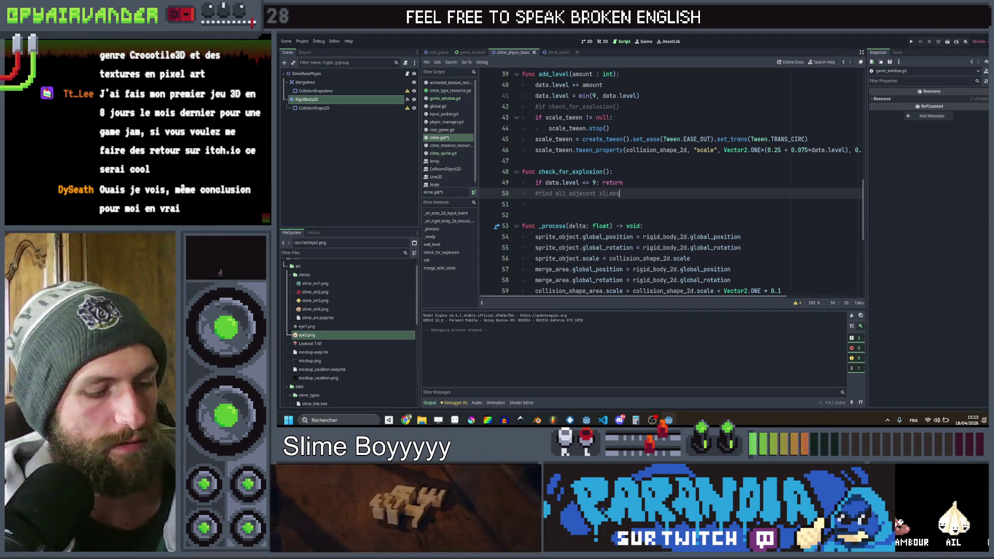
- Duplicate that comment as '#bump their level', fix the 'lmevel' typo, and add a blank line
key("ctrl+shift+d")
key("ctrl+shift+Left")
key("ctrl+shift+Left")
key("ctrl+shift+Left")
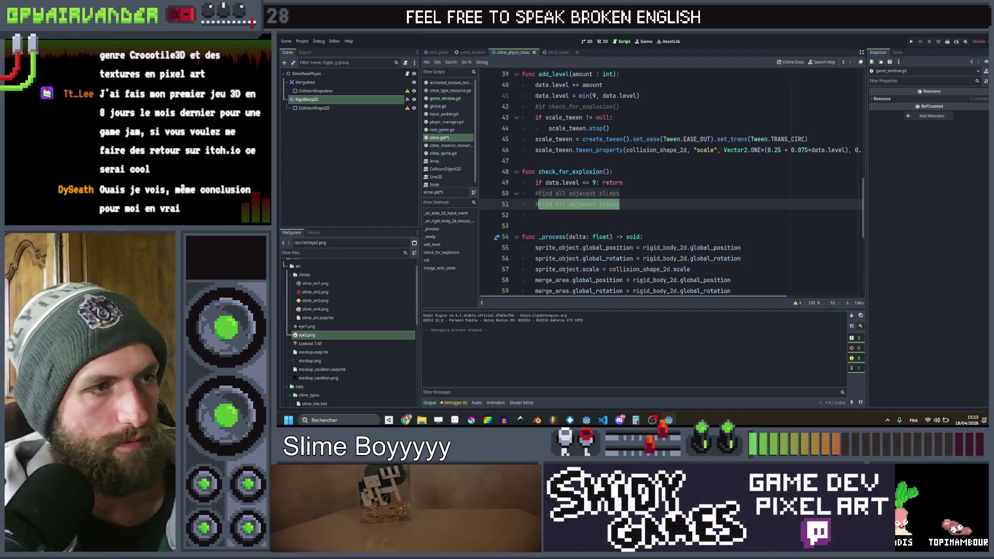
type("bump the")
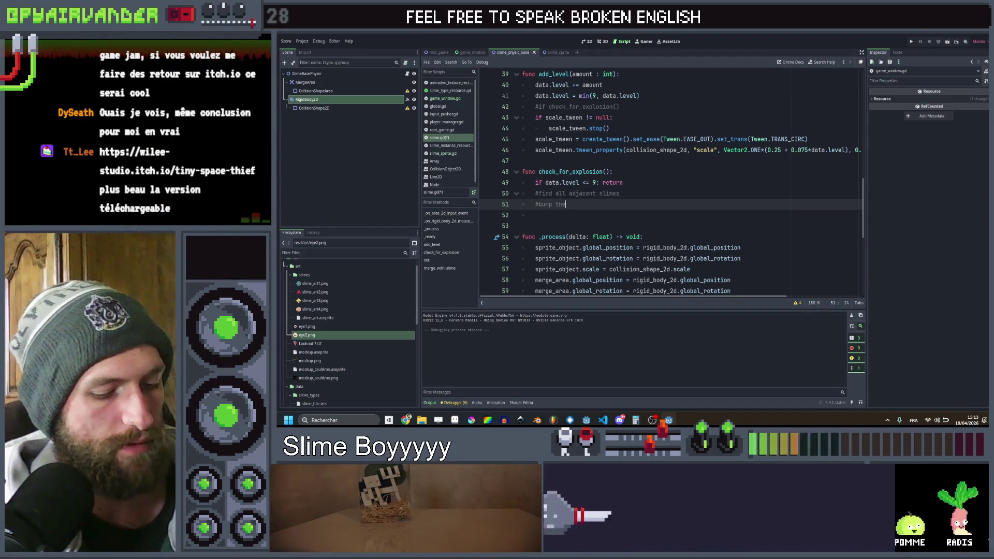
type("ir")
key("Left")
key("Left")
key("Left")
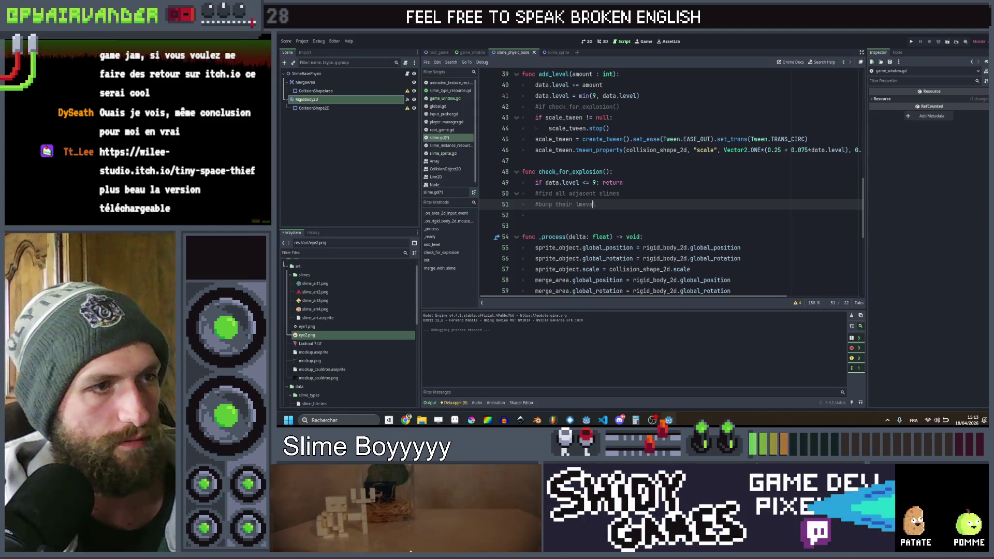
key("BackSpace")
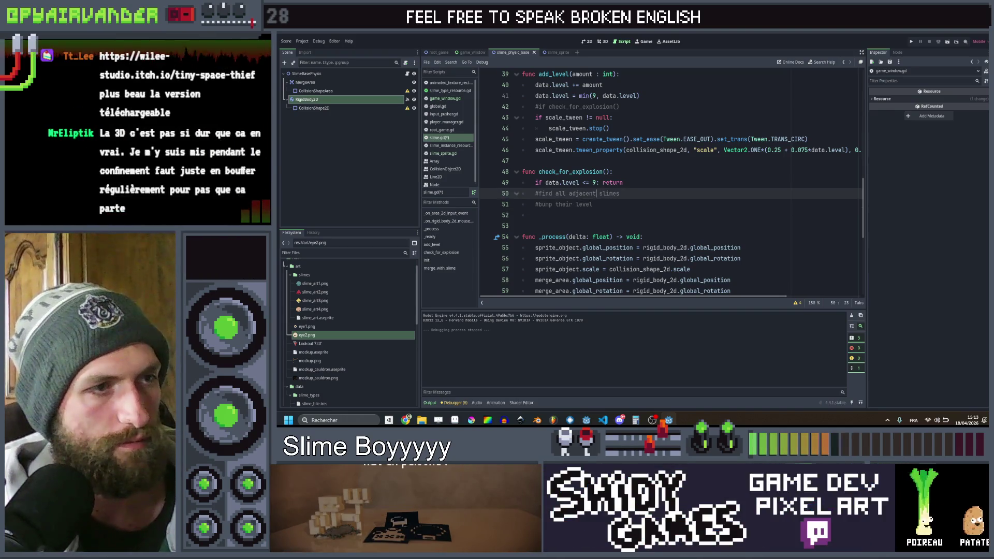
key("Up")
key("End")
key("Return")
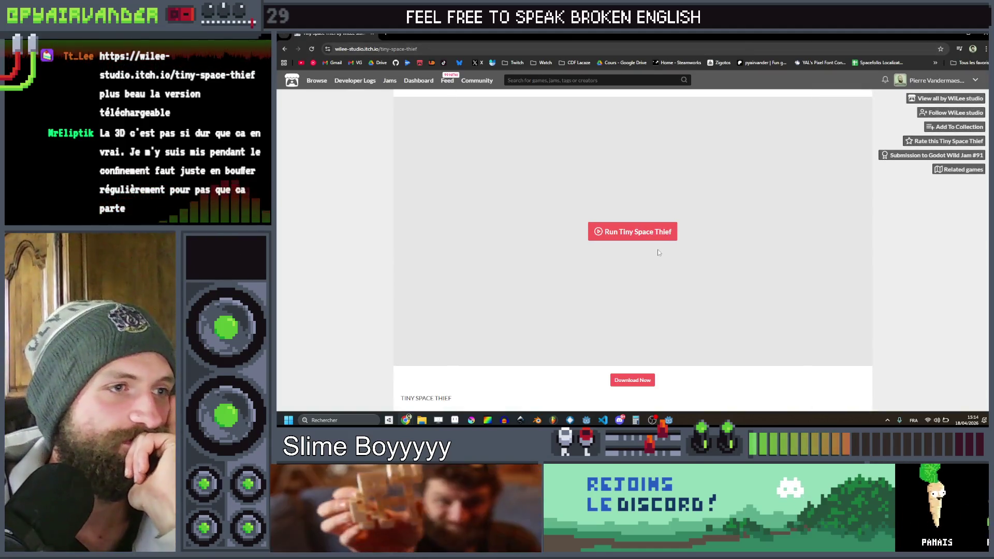
- Skip payment on Tiny Space Thief's page and download its Windows zip
scroll(687, 241, "down", 10)
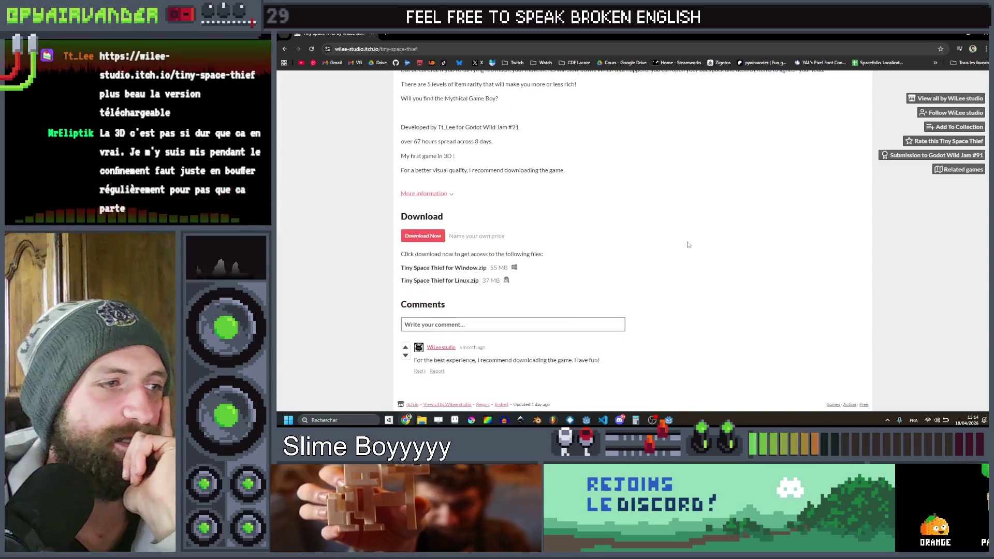
scroll(688, 242, "up", 4)
scroll(324, 147, "up", 6)
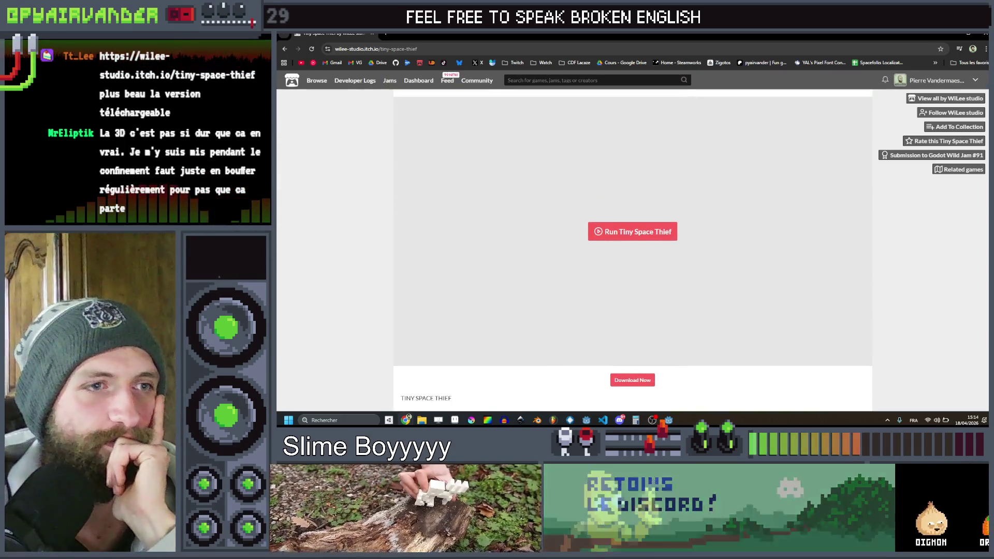
scroll(294, 315, "down", 5)
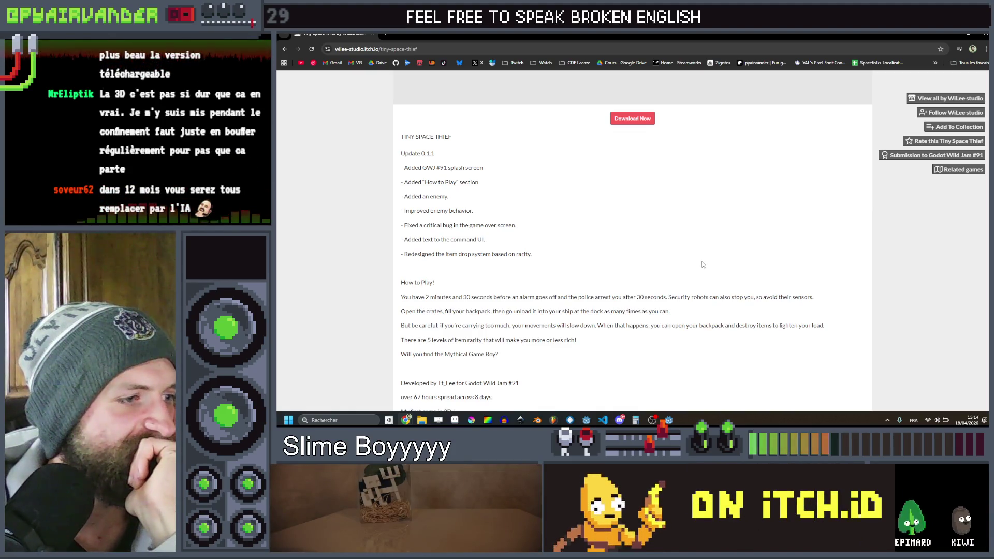
scroll(703, 264, "down", 4)
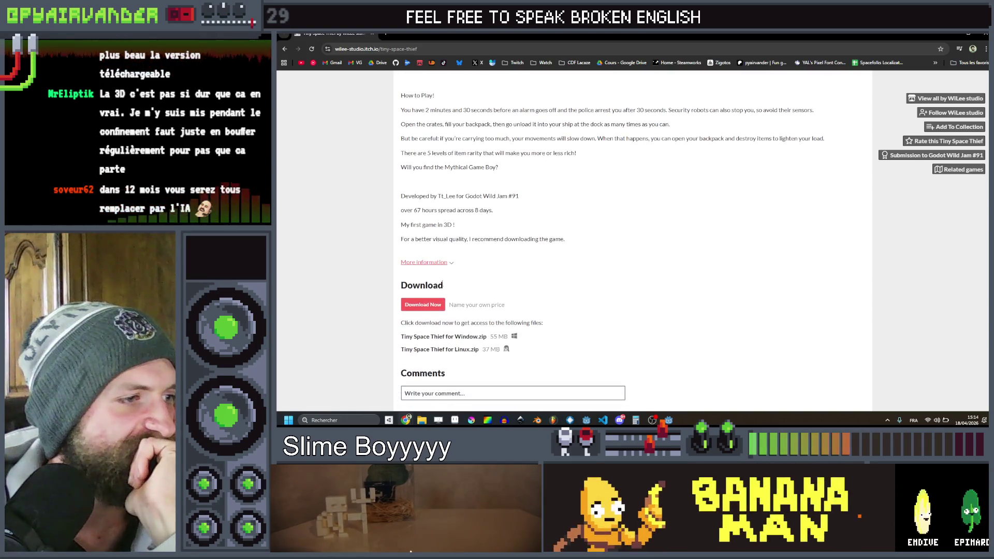
left_click(425, 306)
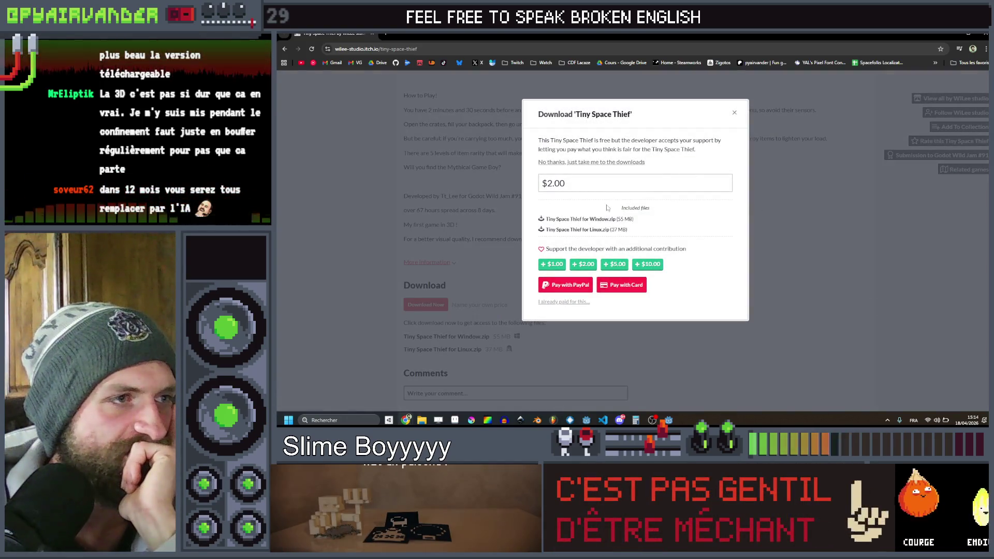
left_click(549, 162)
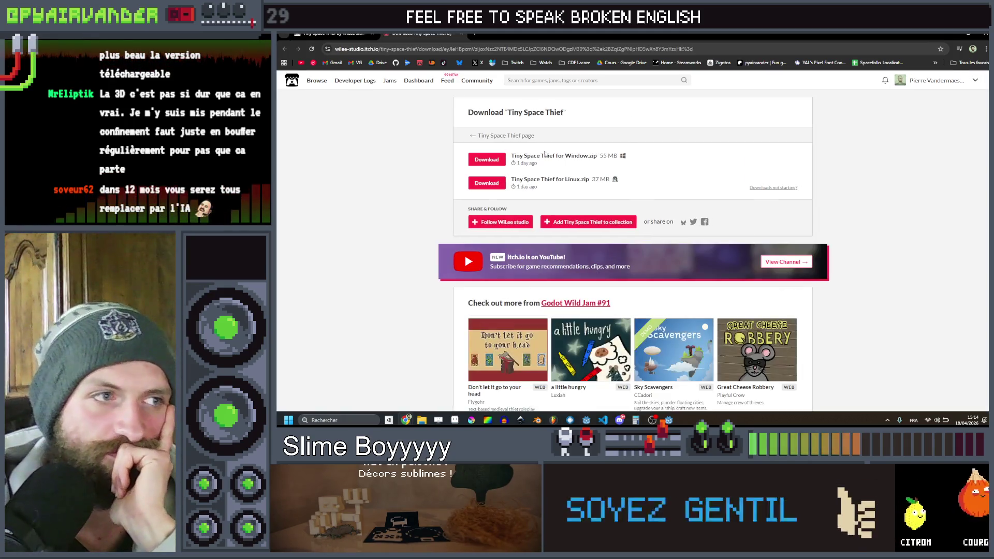
left_click(487, 160)
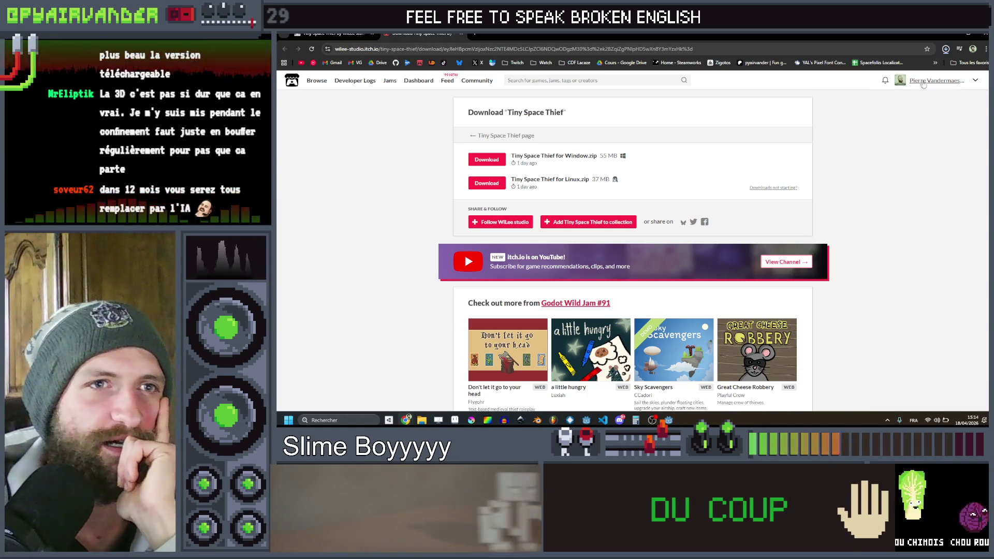
- Confirm the download finished, then open the Tiny Space Thief zip from Chrome's downloads list
left_click(946, 49)
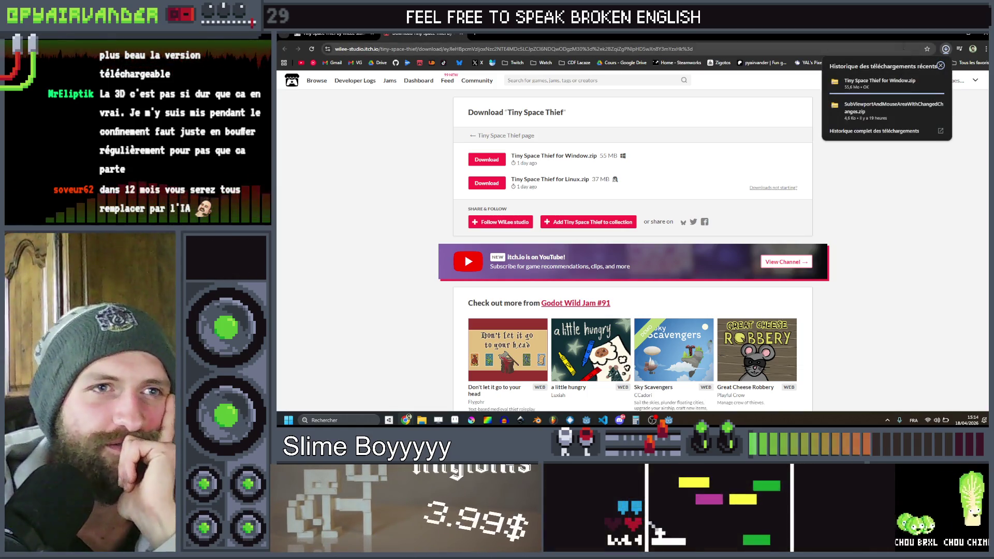
left_click(945, 49)
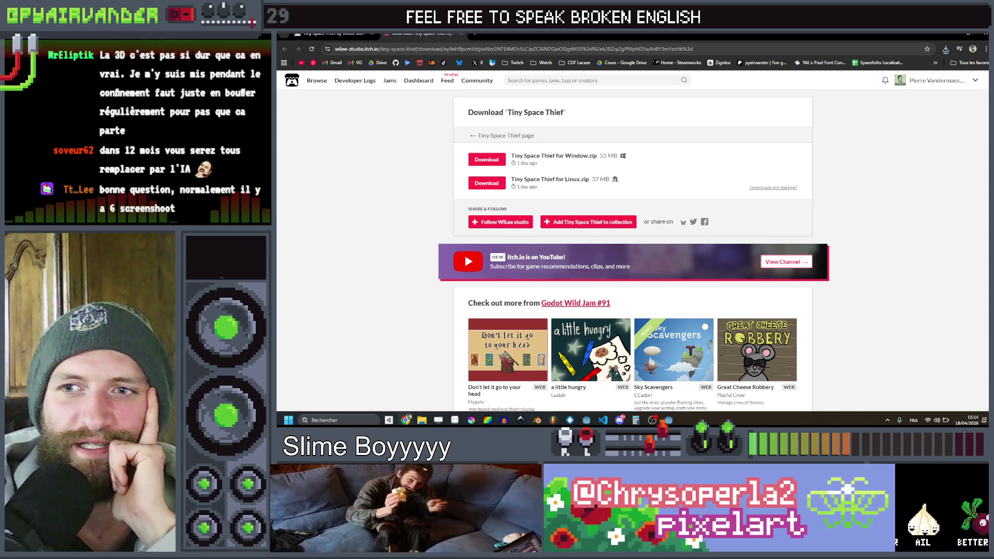
key("alt+Left")
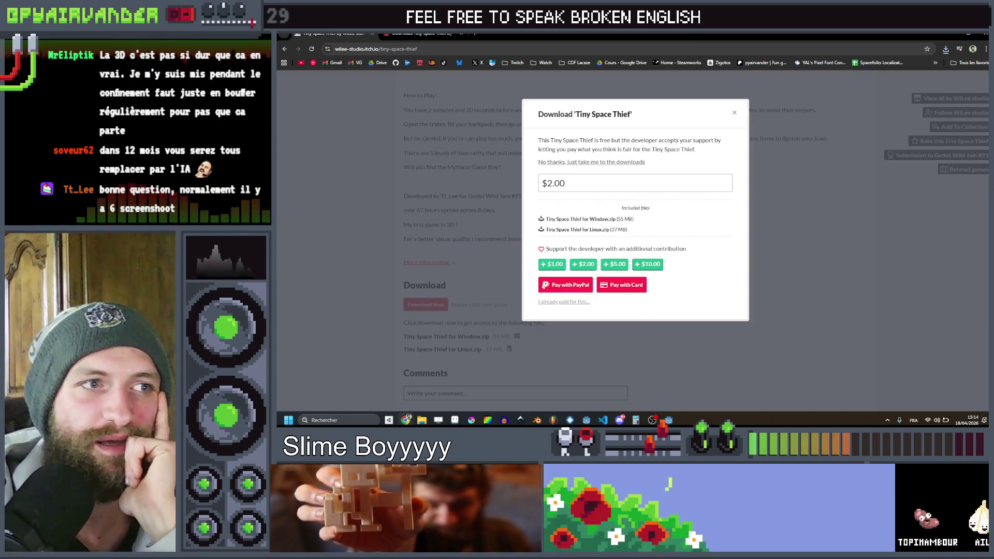
left_click(734, 113)
scroll(548, 202, "up", 6)
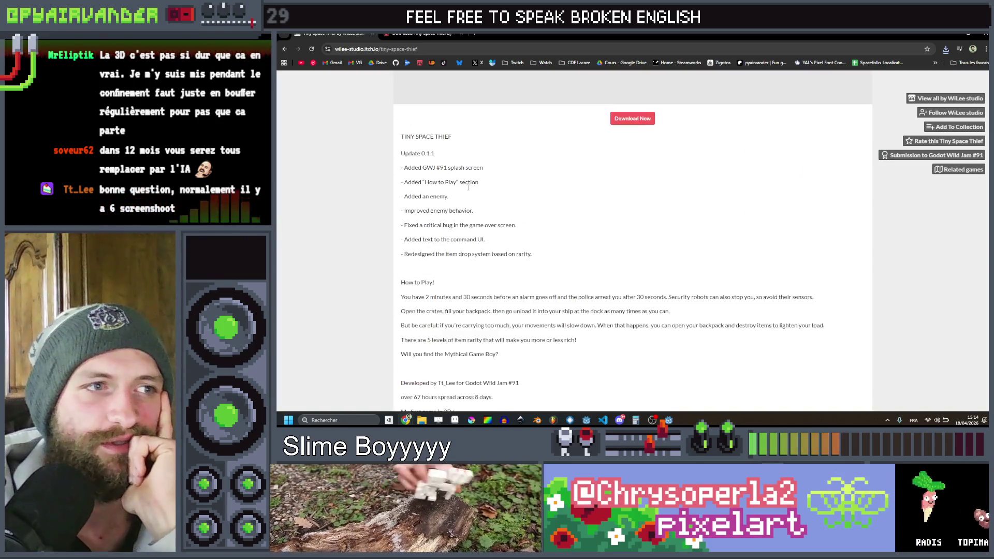
scroll(548, 206, "down", 1)
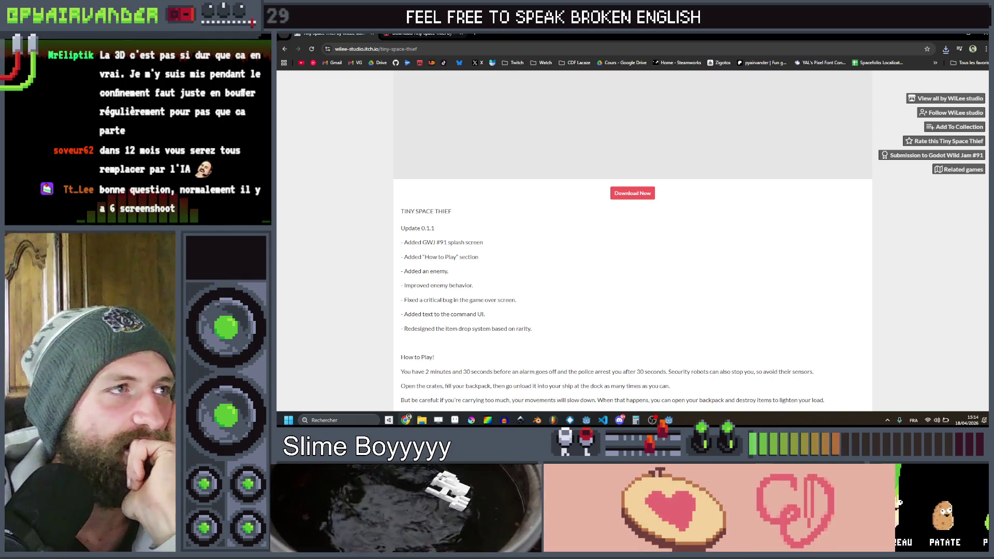
left_click(408, 35)
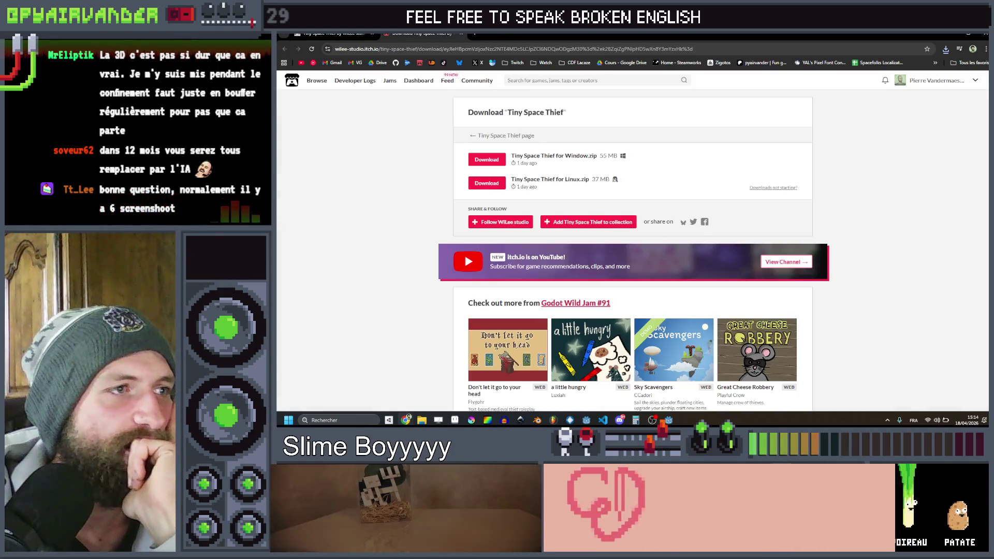
left_click(946, 50)
left_click(901, 91)
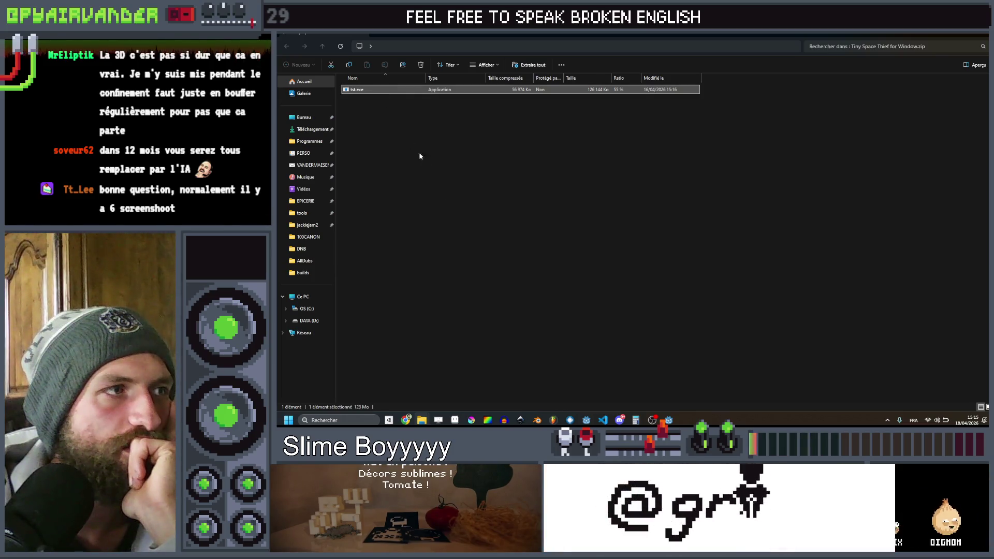
- Launch tst.exe from the zip and run it anyway past the SmartScreen warning
key("Return")
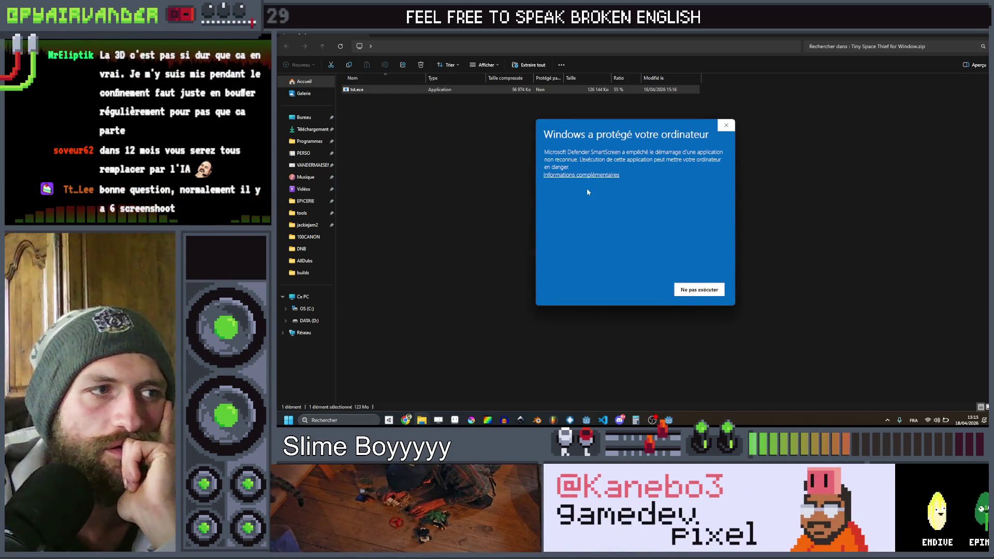
left_click(631, 289)
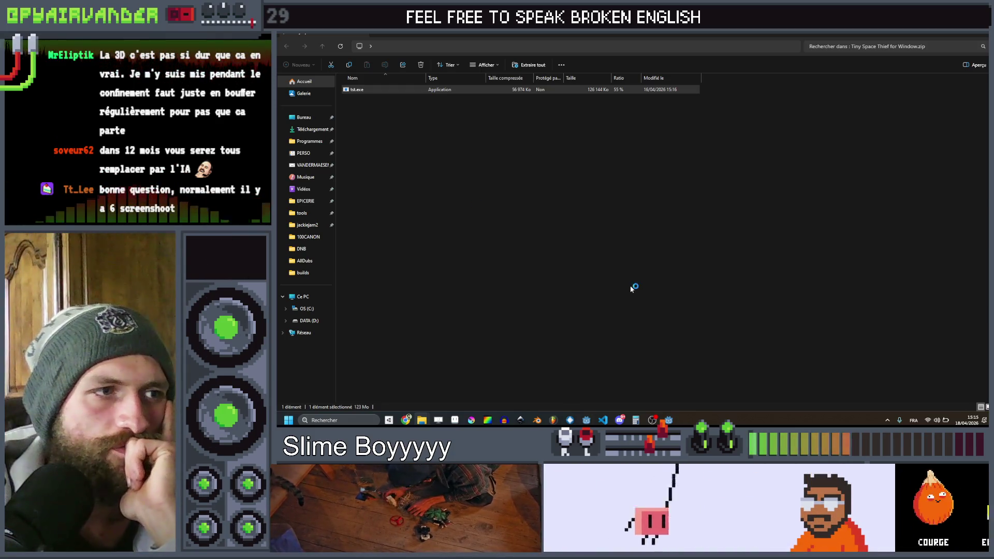
mouse_move(406, 420)
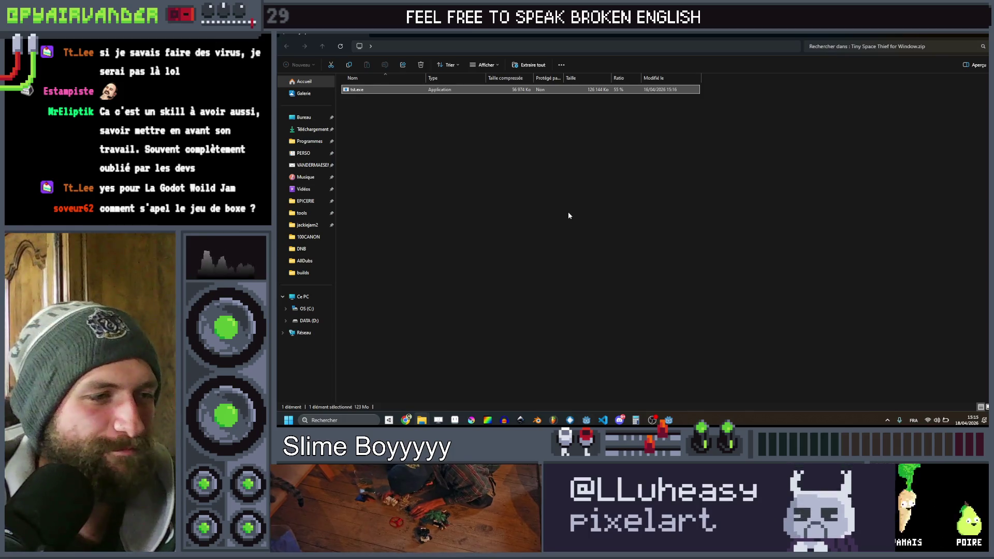
left_click(527, 173)
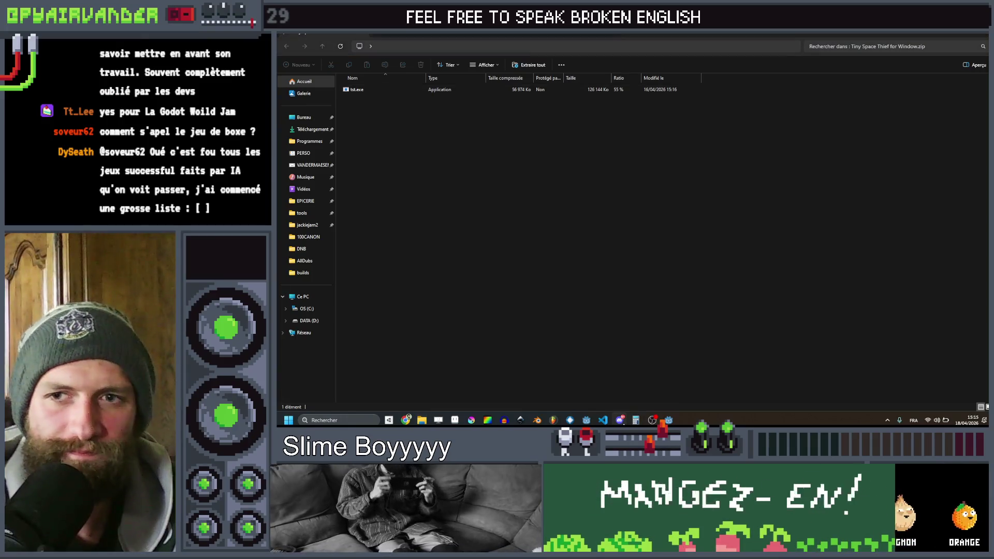
left_click(645, 303)
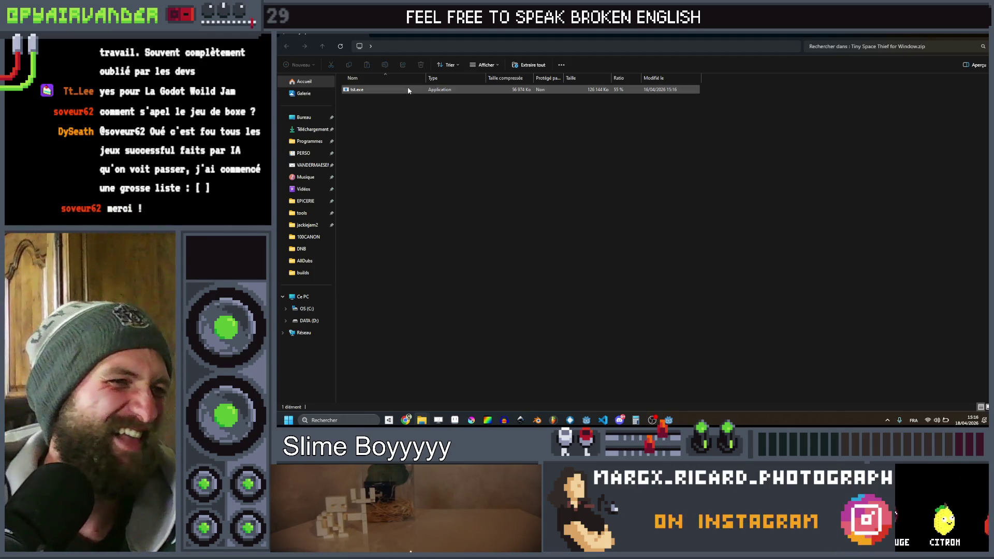
- Drag tst.exe out of the zip onto the Desktop (Bureau) folder and open that folder
mouse_move(669, 420)
mouse_move(357, 90)
left_mouse_down()
mouse_move(318, 98)
mouse_move(301, 124)
left_mouse_up()
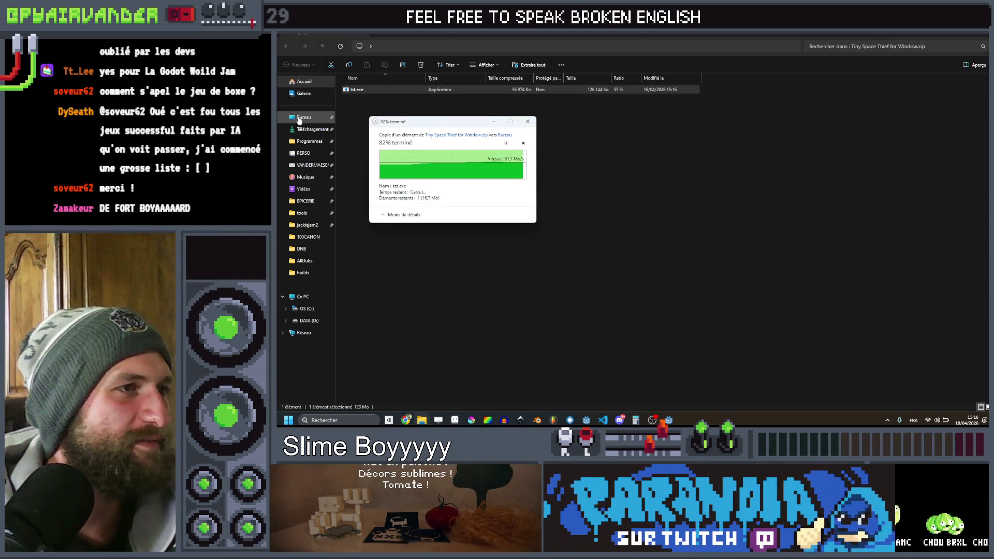
left_click(300, 118)
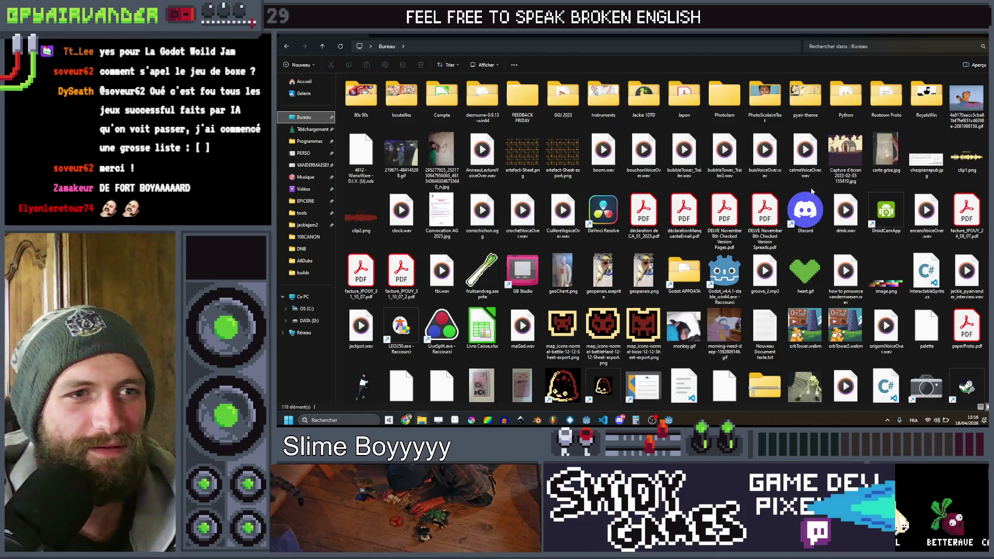
- Run the extracted tst.exe from the Desktop, then delete it
scroll(867, 266, "down", 3)
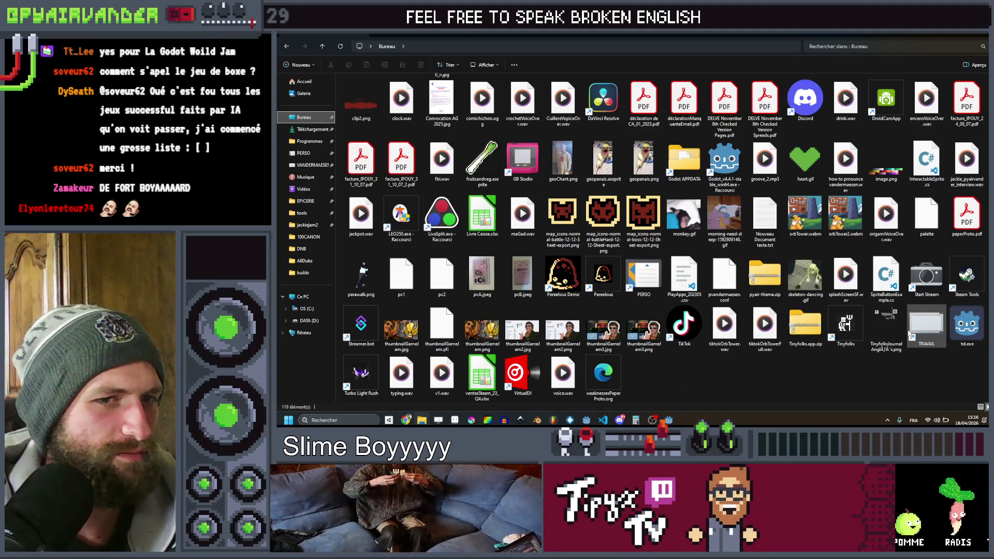
left_click(968, 341)
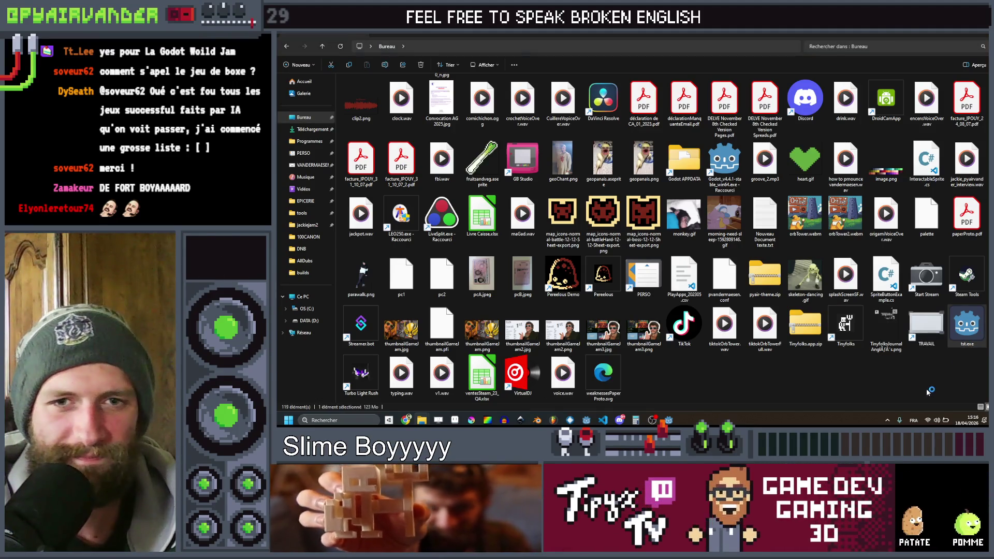
double_click(967, 334)
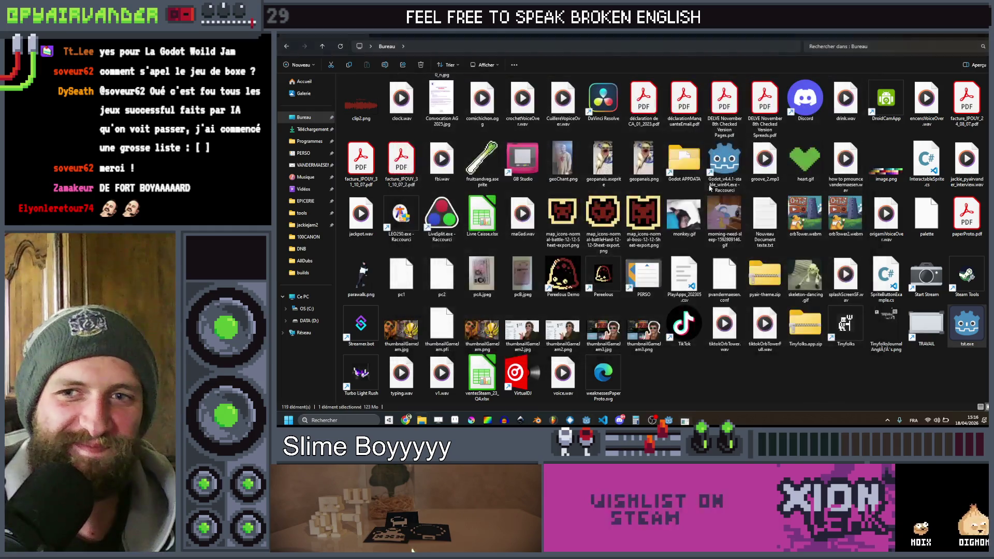
left_click(834, 380)
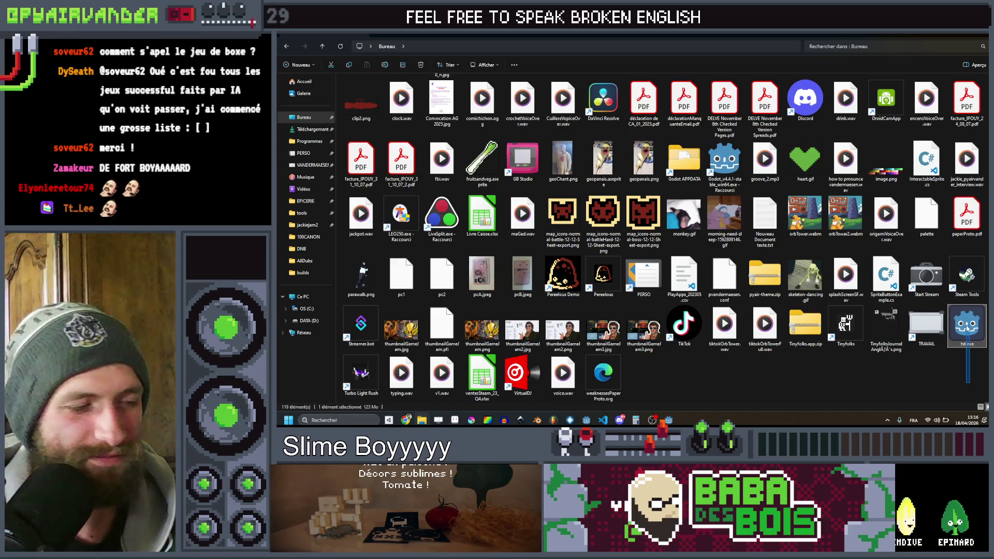
key("Delete")
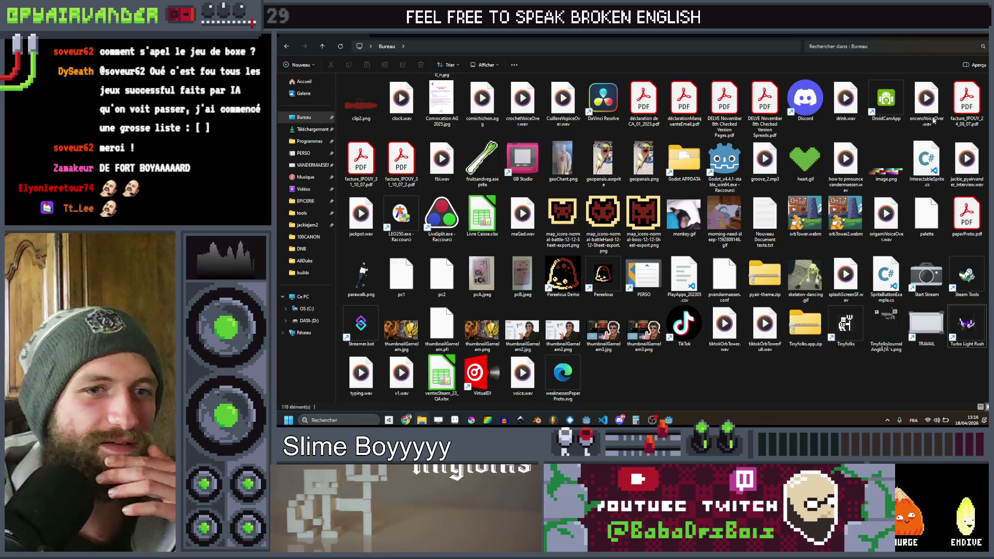
- Close Explorer, go back to the Tiny Space Thief page, close the download tab, and run the web build
left_click(949, 34)
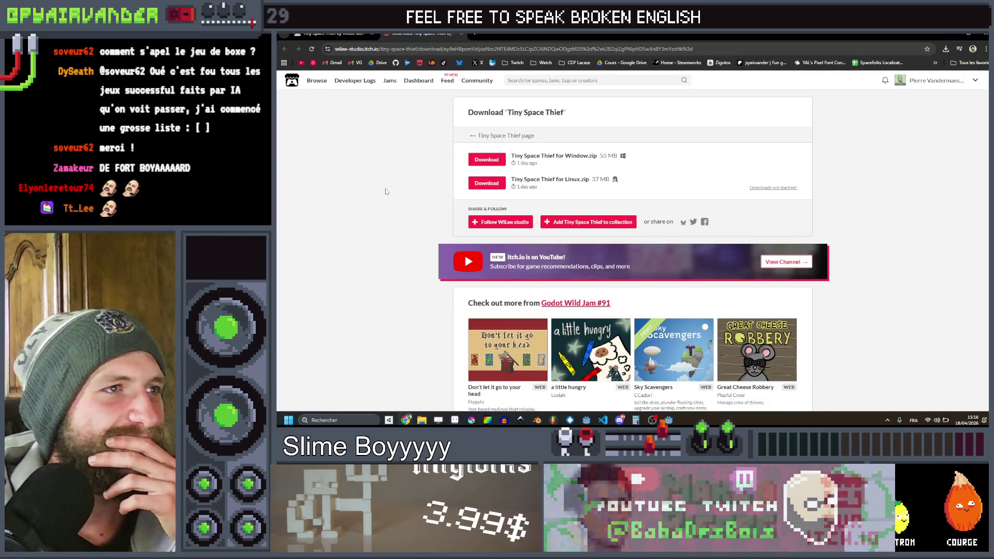
left_click(286, 49)
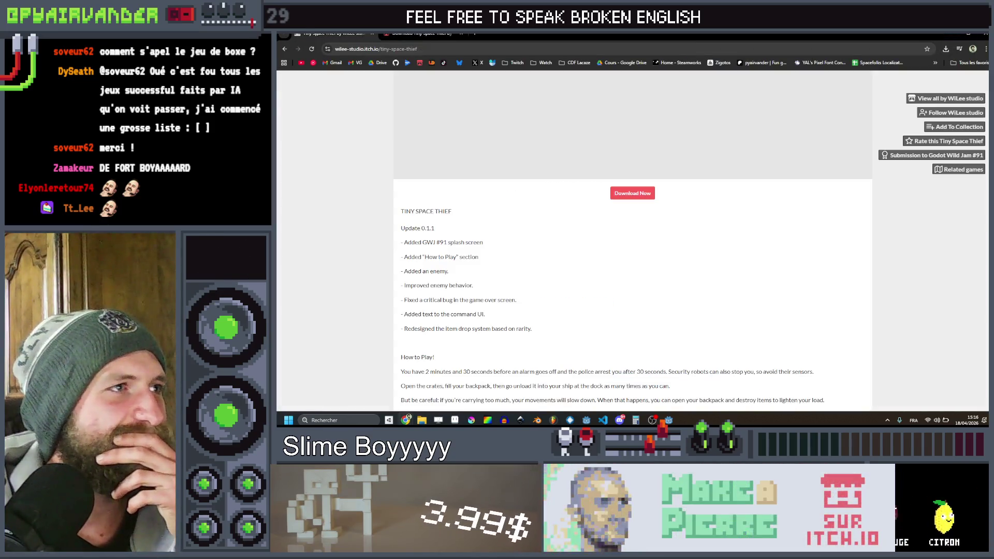
left_click(461, 34)
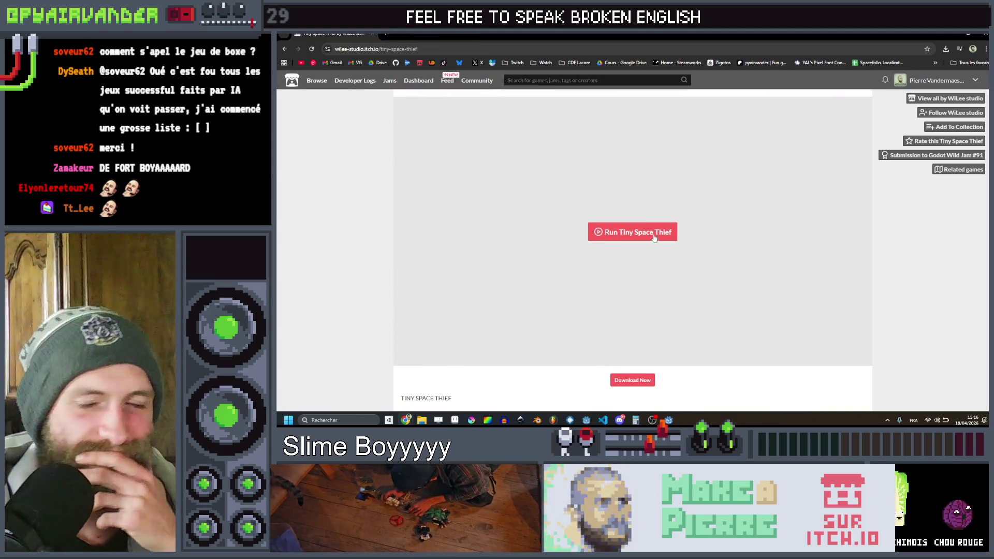
left_click(654, 236)
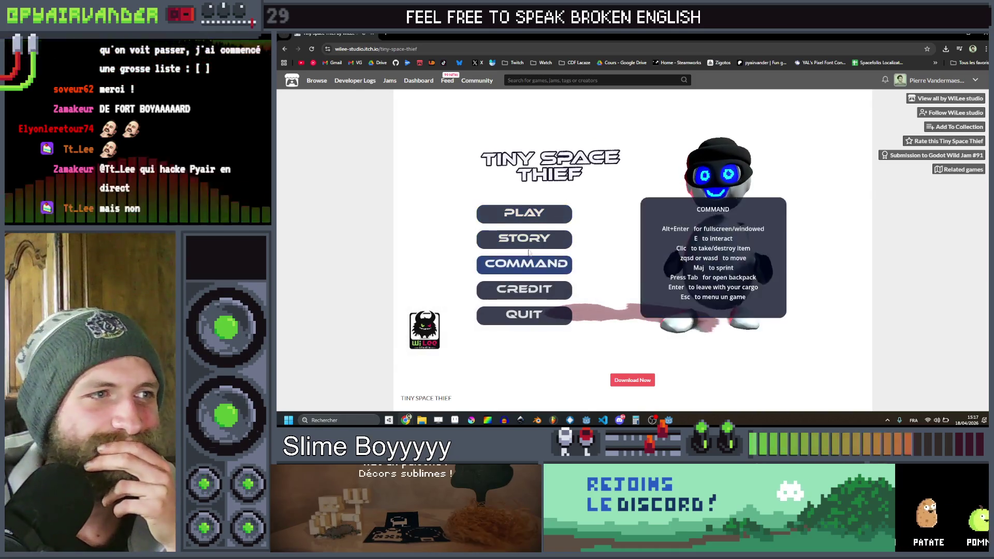
- Start Tiny Space Thief, replay twice after being caught, and take a wrench from a crate
mouse_move(535, 218)
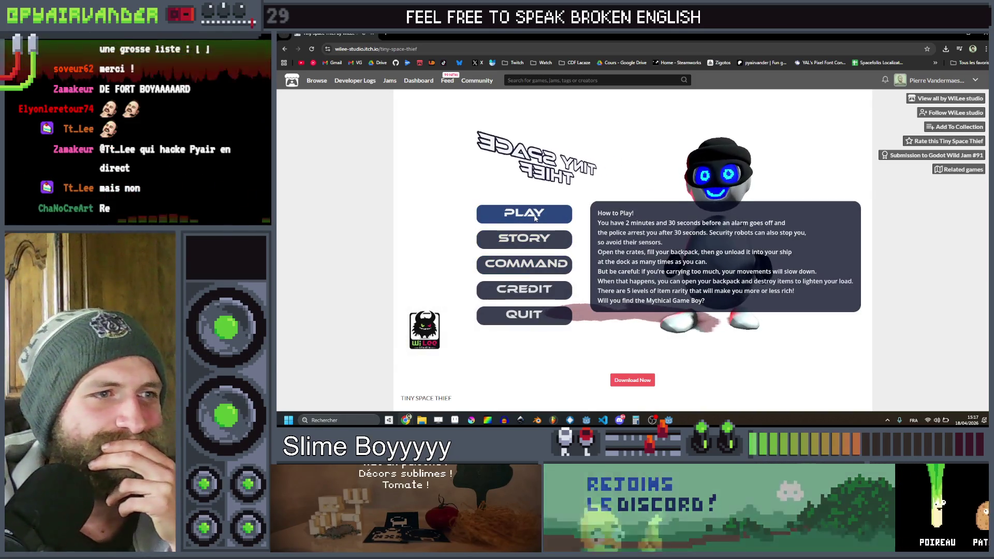
mouse_move(542, 239)
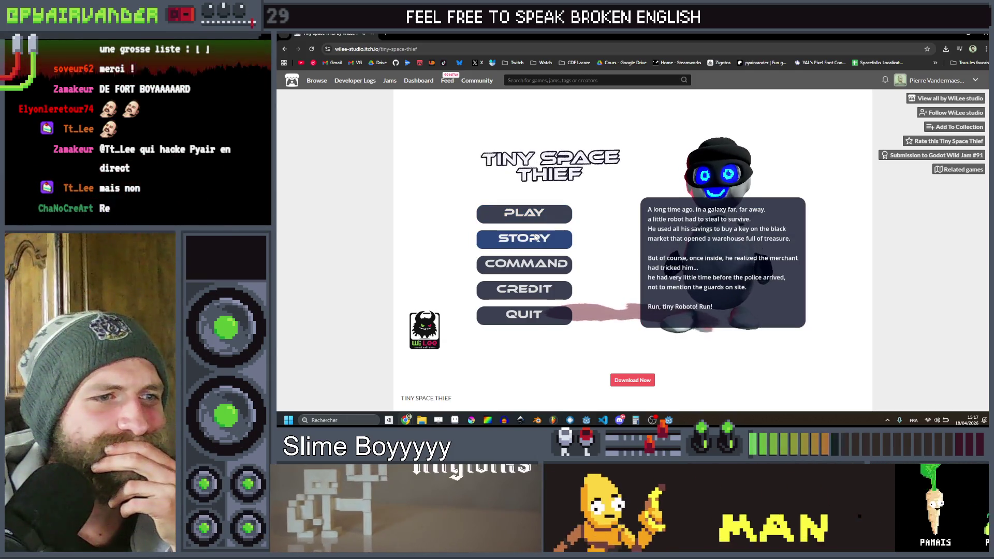
mouse_move(532, 266)
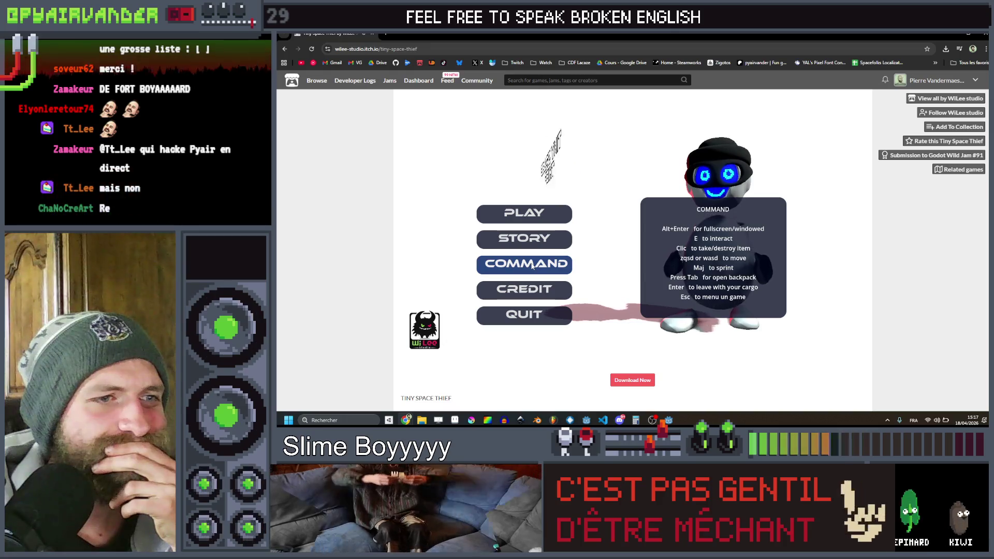
left_click(524, 213)
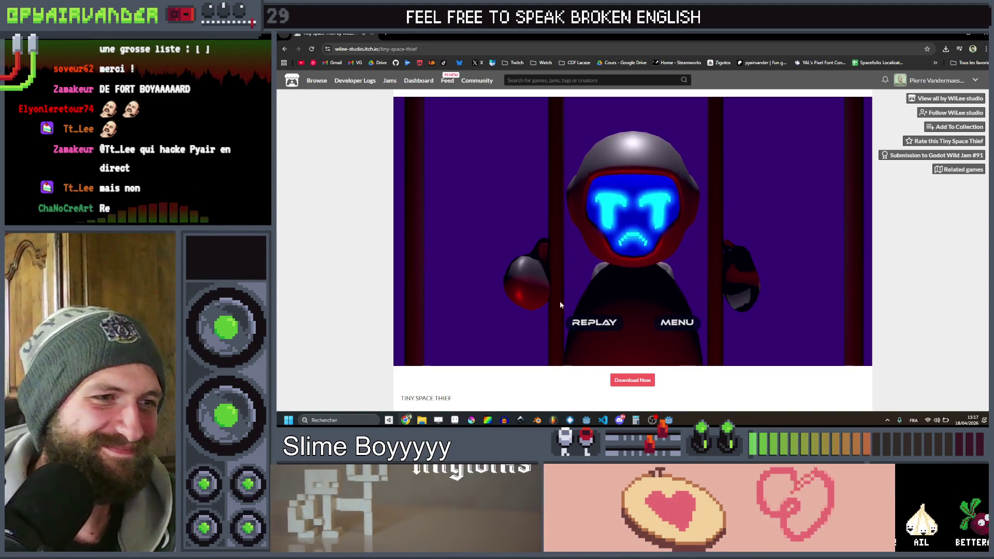
left_click(595, 323)
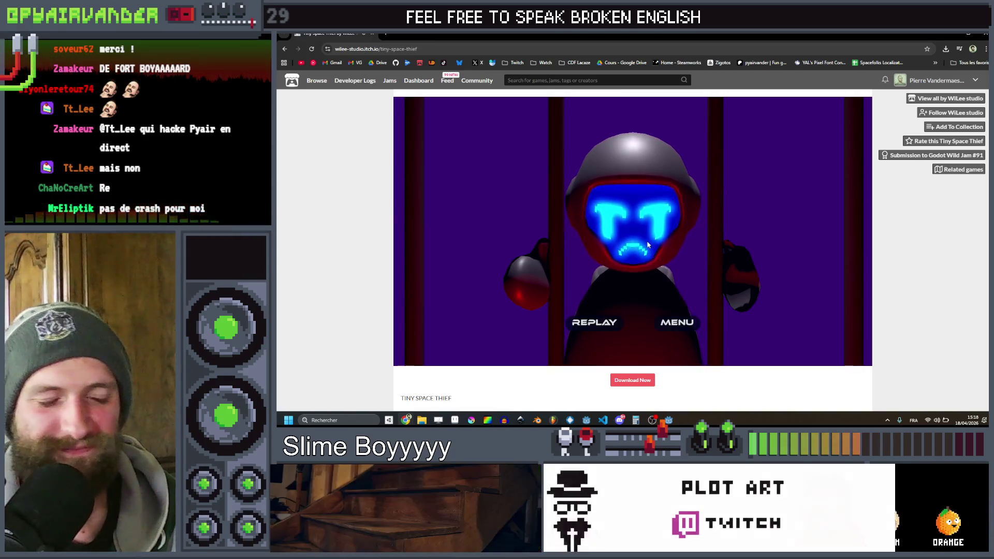
left_click(595, 326)
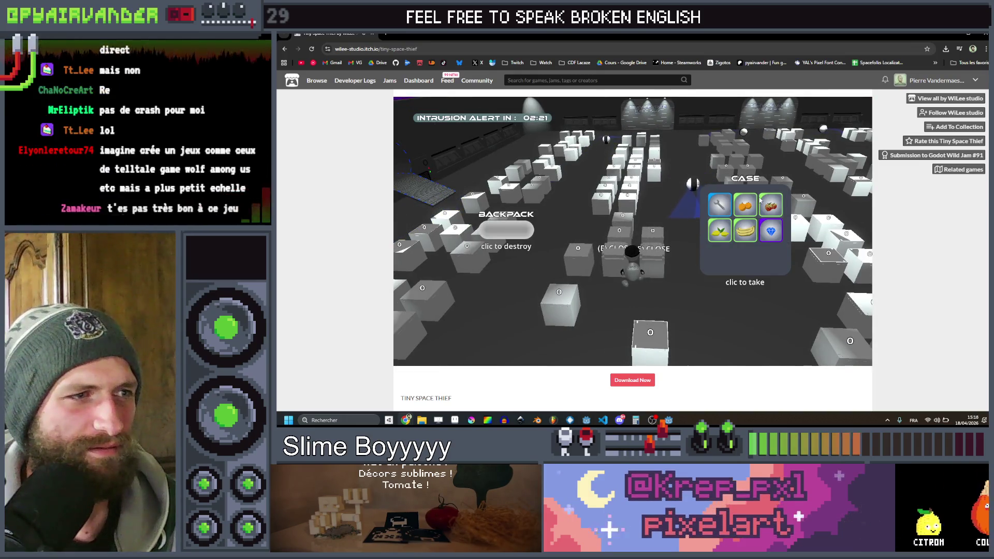
left_click(720, 205)
- Take three more crate items and unload the backpack at Docking 643
left_click(744, 205)
left_click(719, 206)
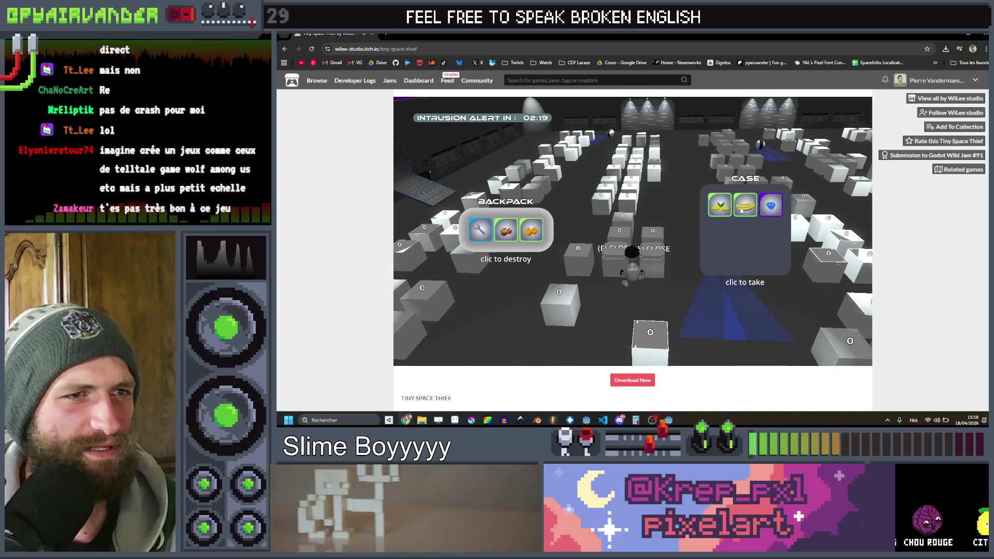
left_click(738, 207)
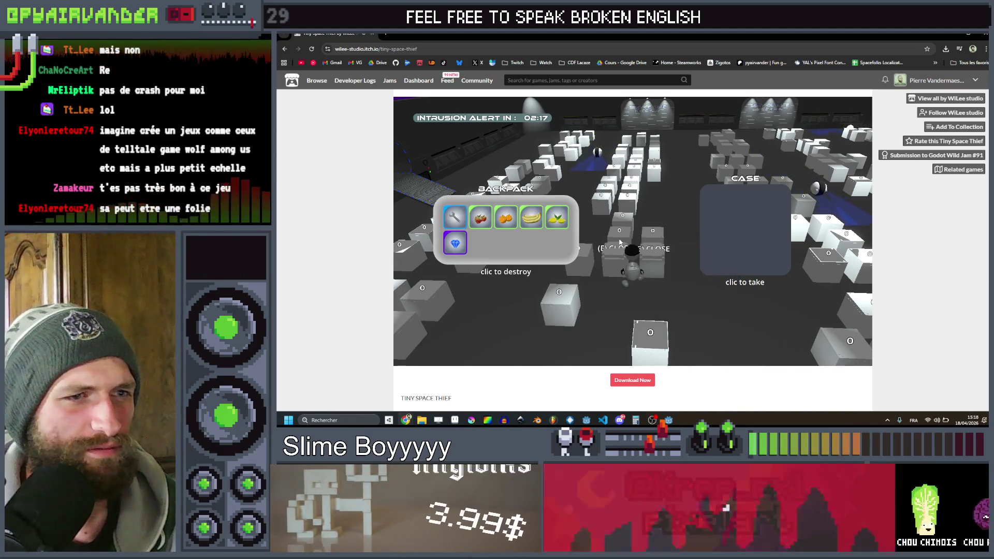
key("e")
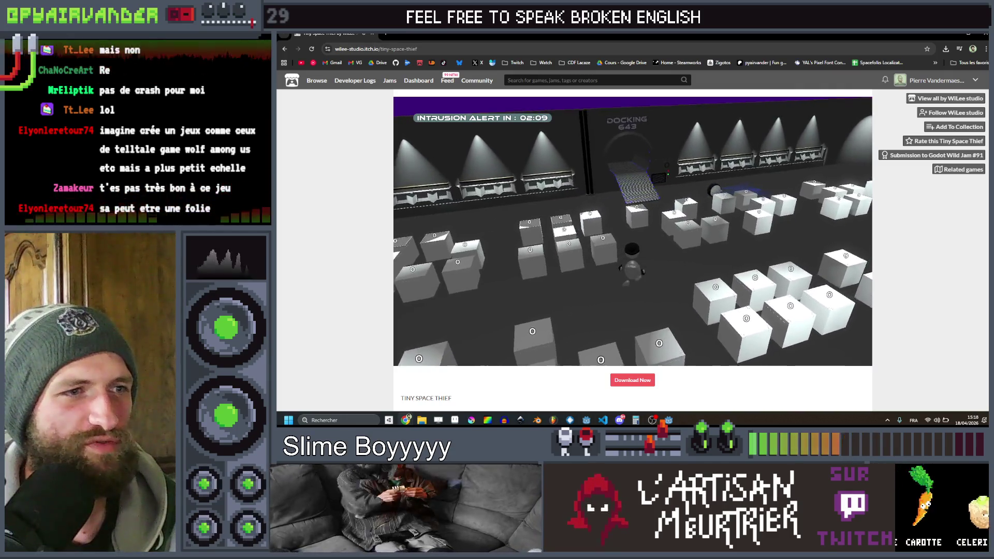
key("w")
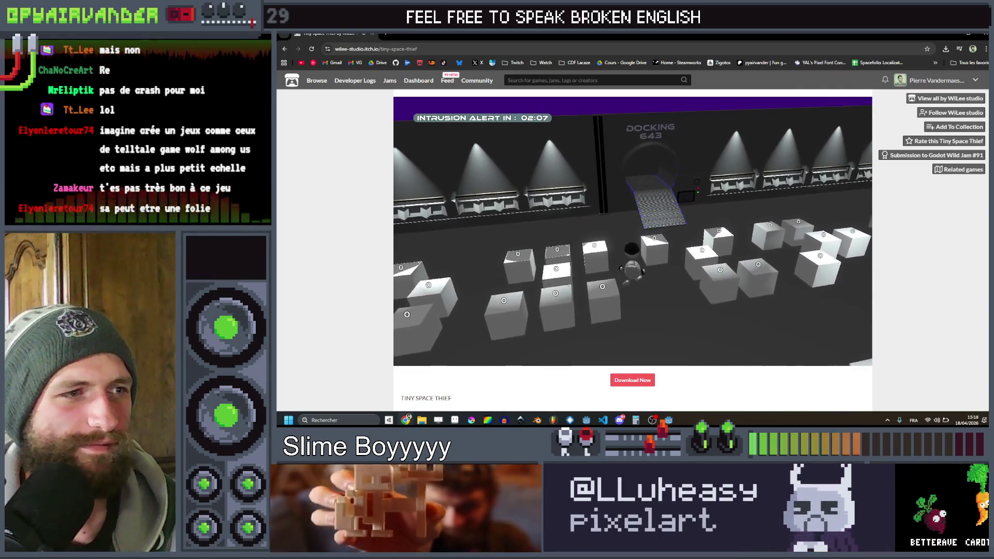
key("w")
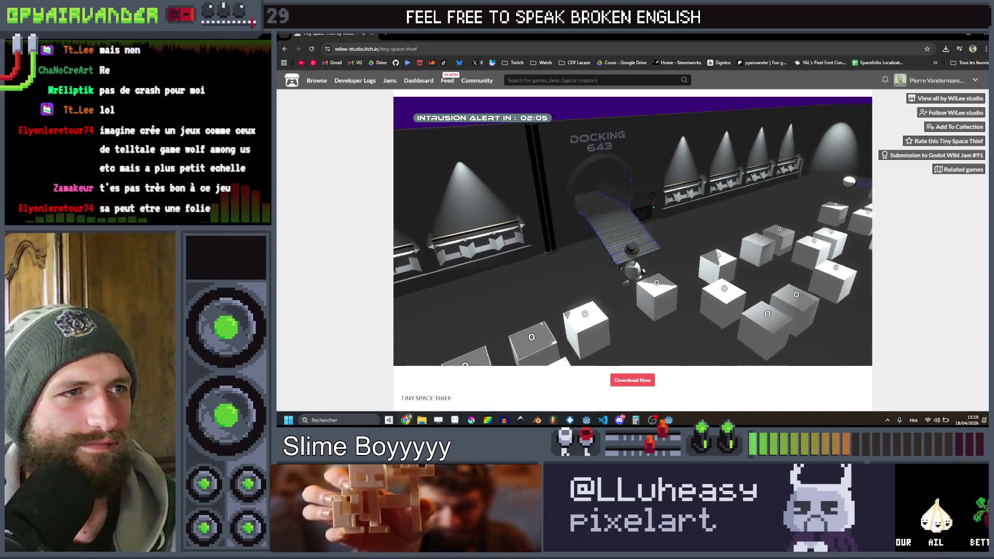
key("w")
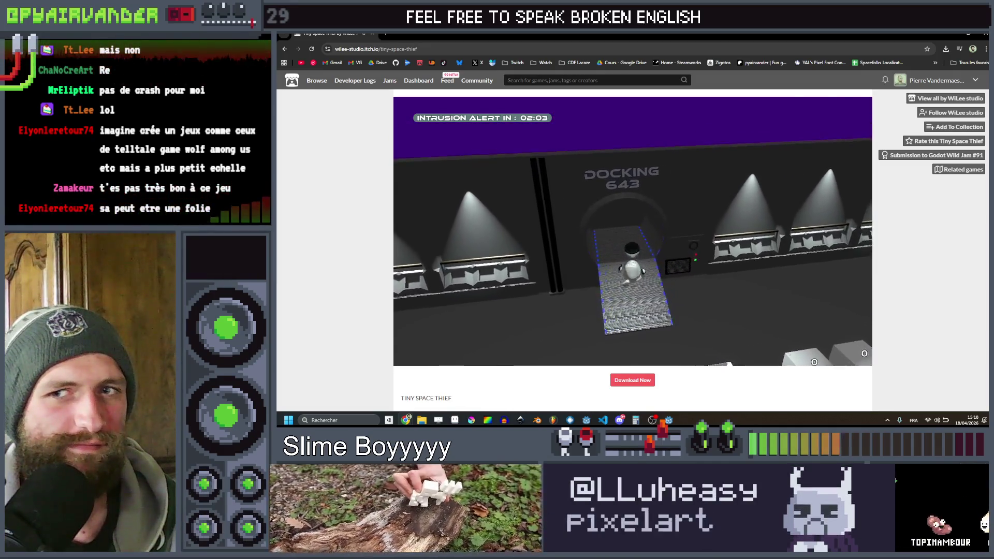
key("w")
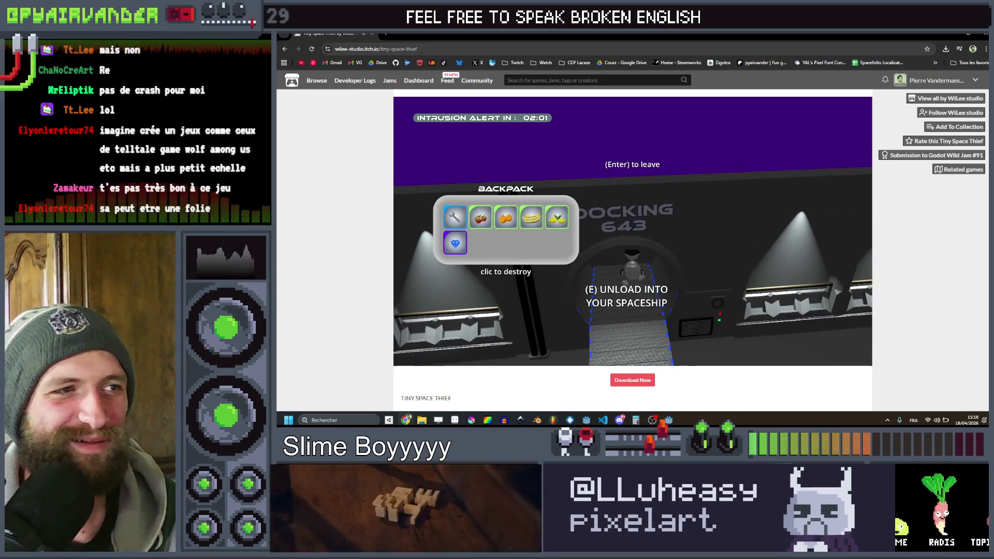
key("e")
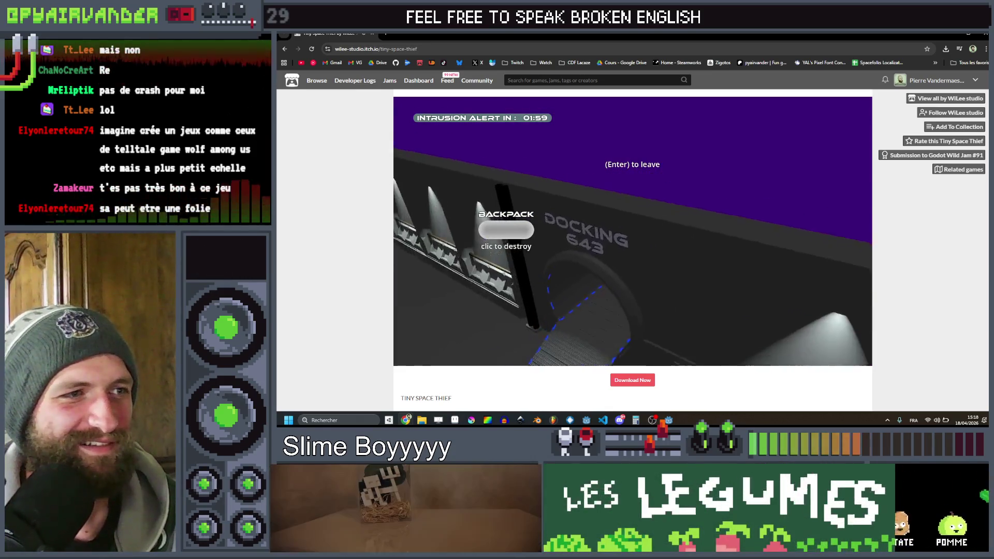
- Loot a strawberry, gem and orange from a crate and unload them at Docking 643
key("Return")
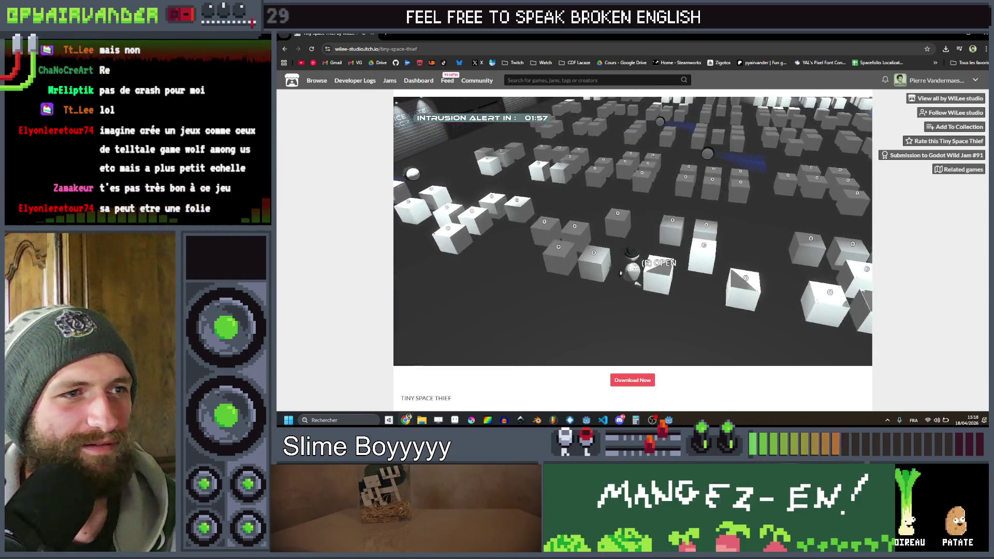
key("e")
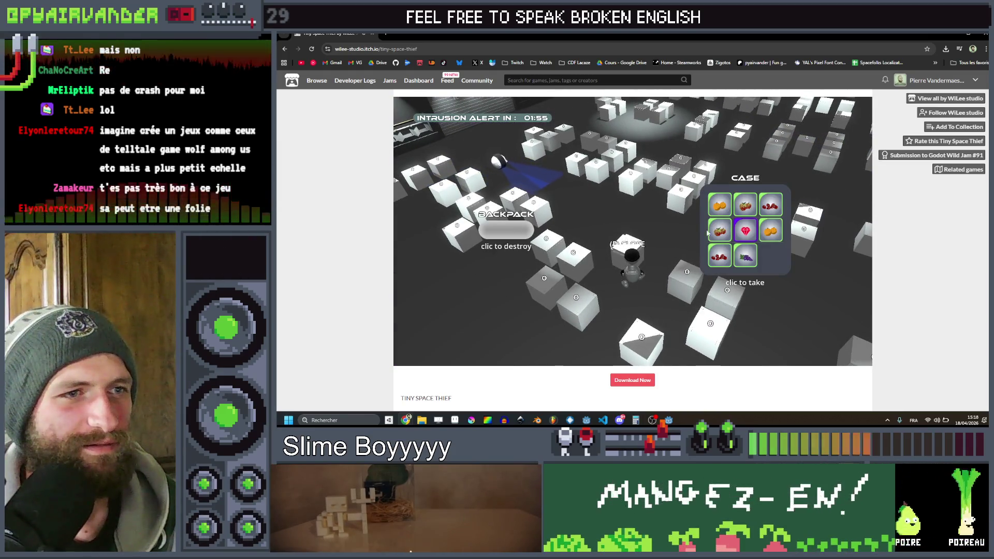
key("e")
key("e")
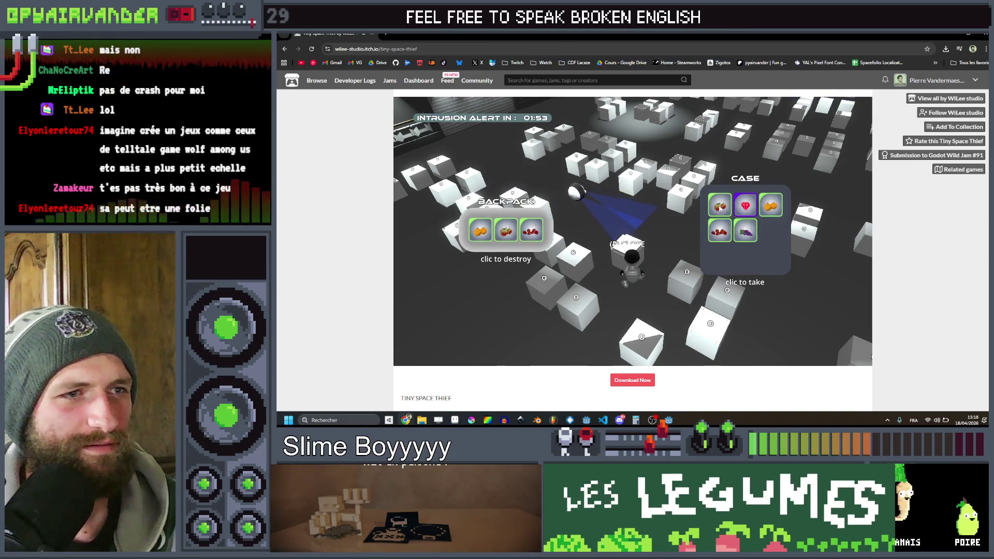
left_click(720, 208)
left_click(721, 208)
left_click(721, 208)
key("e")
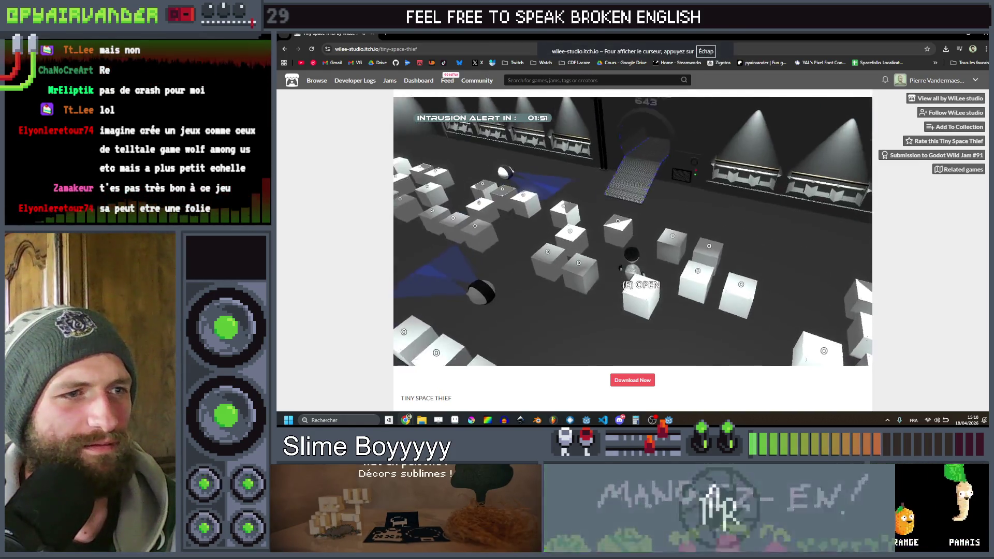
key("w")
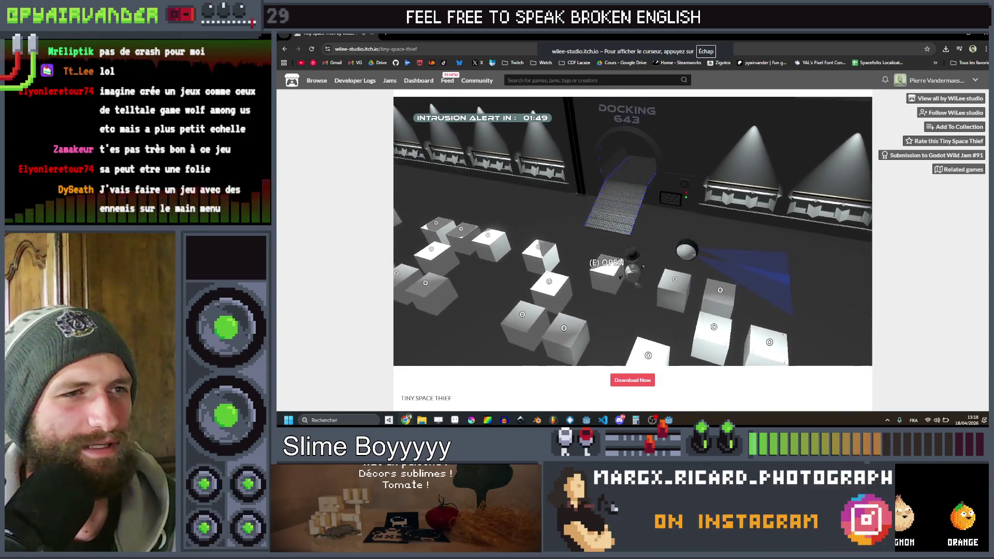
key("w")
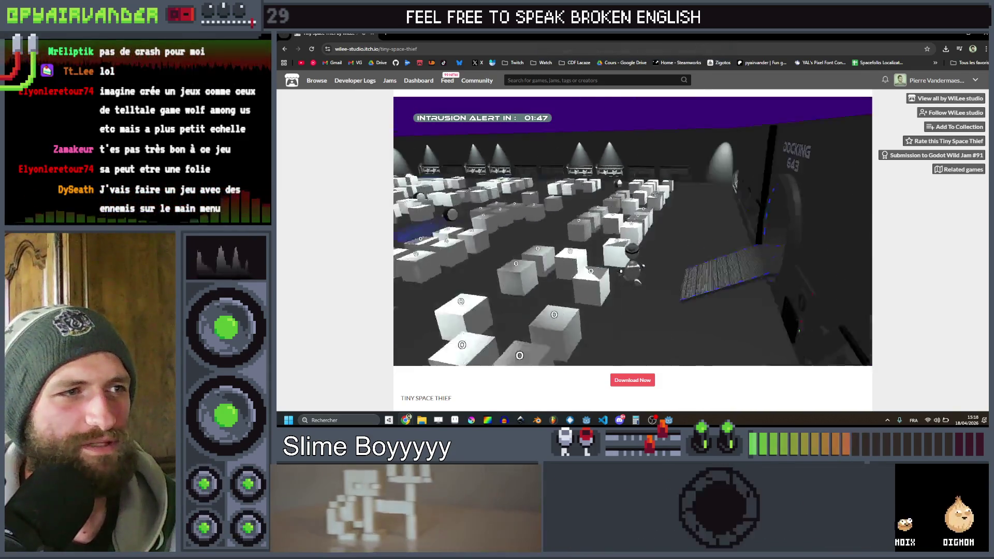
key("w")
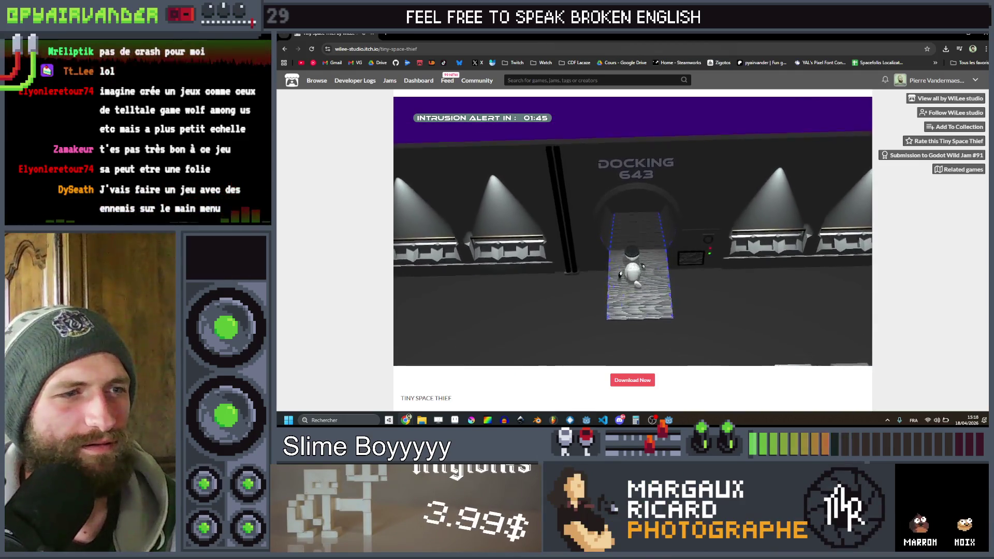
key("w")
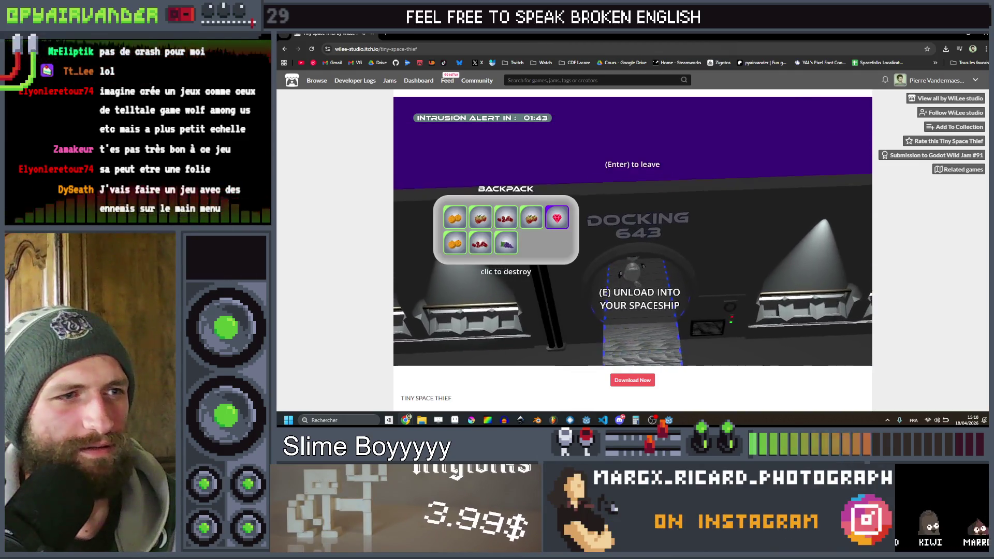
key("e")
key("s")
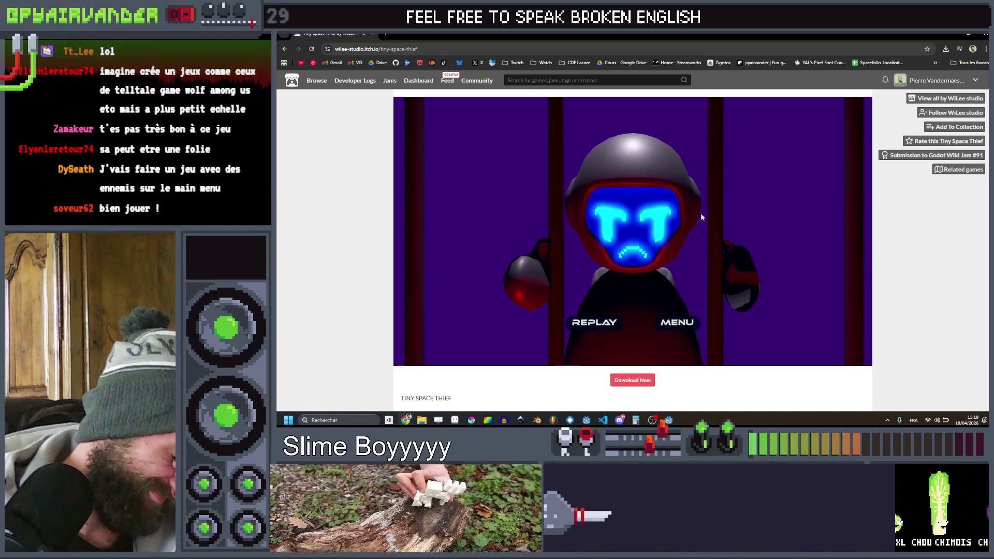
- Replay after being caught and play another round until caught again
left_click(598, 323)
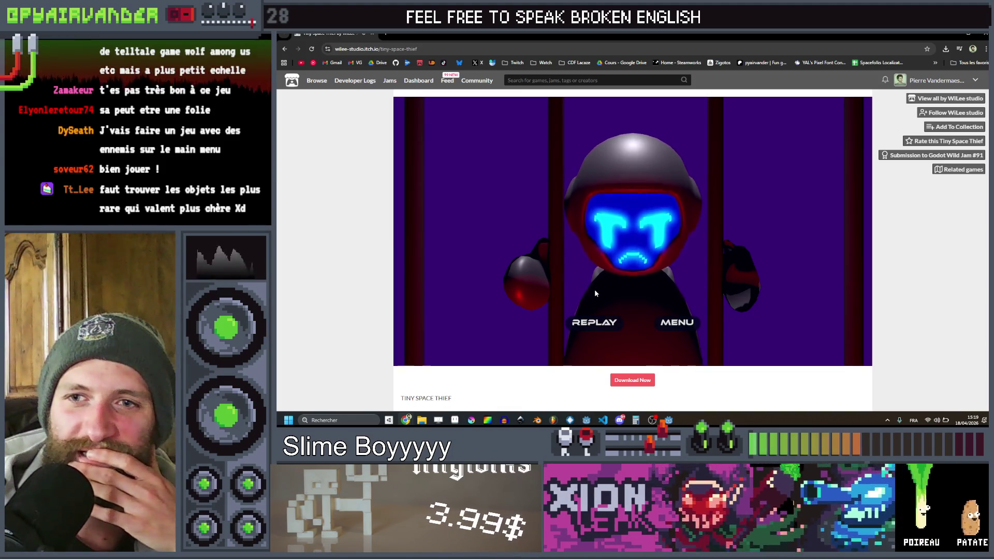
- Replay Tiny Space Thief briefly, then close its browser tab to return to Godot
left_click(581, 323)
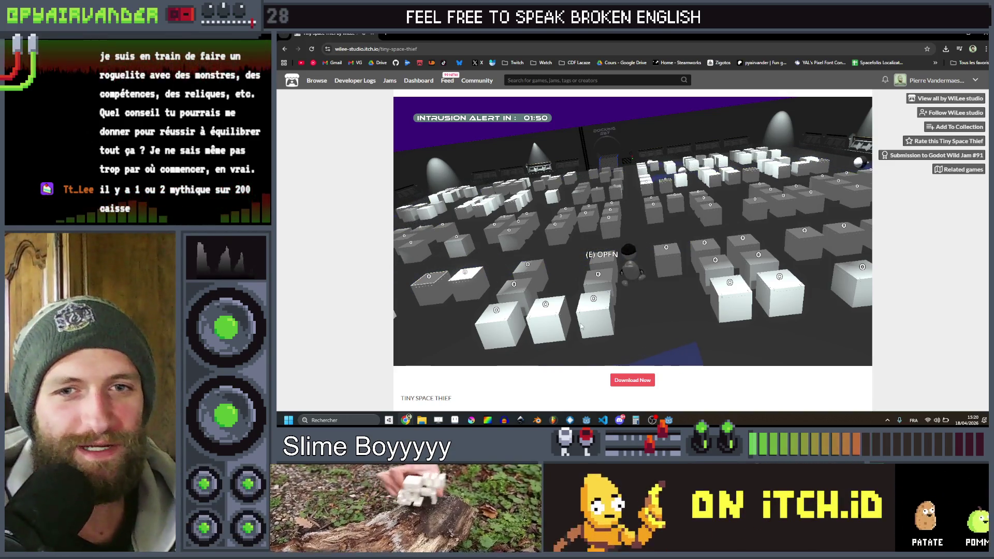
left_click(372, 33)
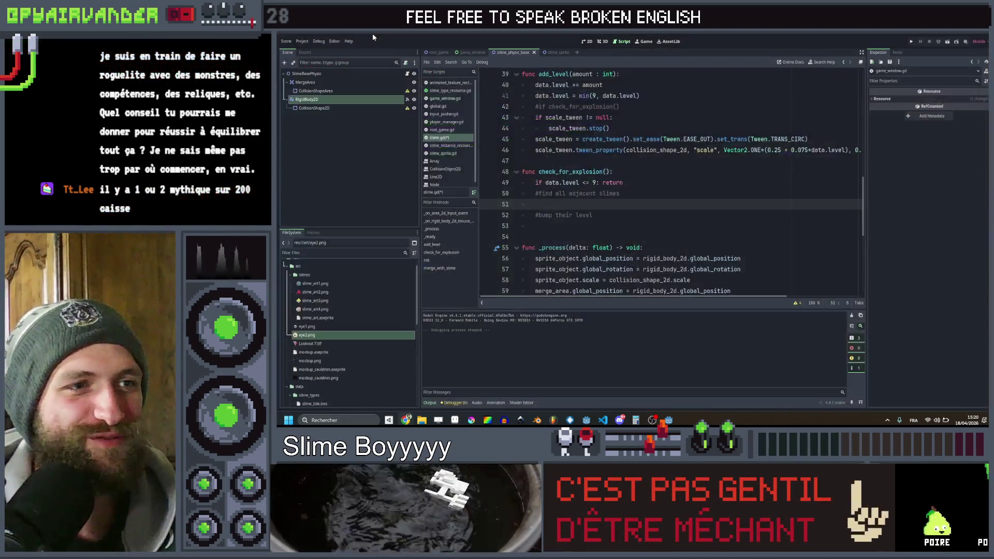
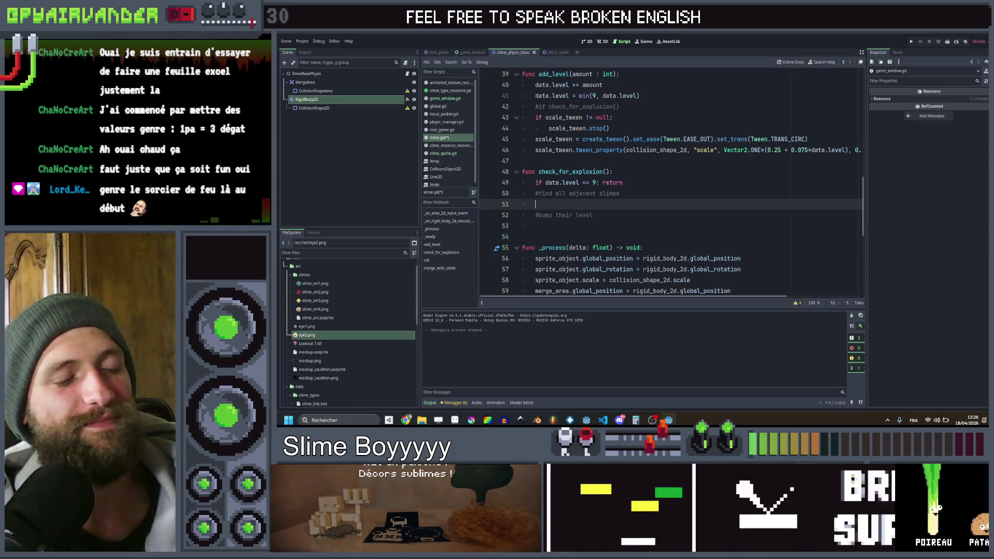
- Review check_for_explosion and locate the empty line under the find-all-adjacent-slimes comment
scroll(673, 181, "down", 6)
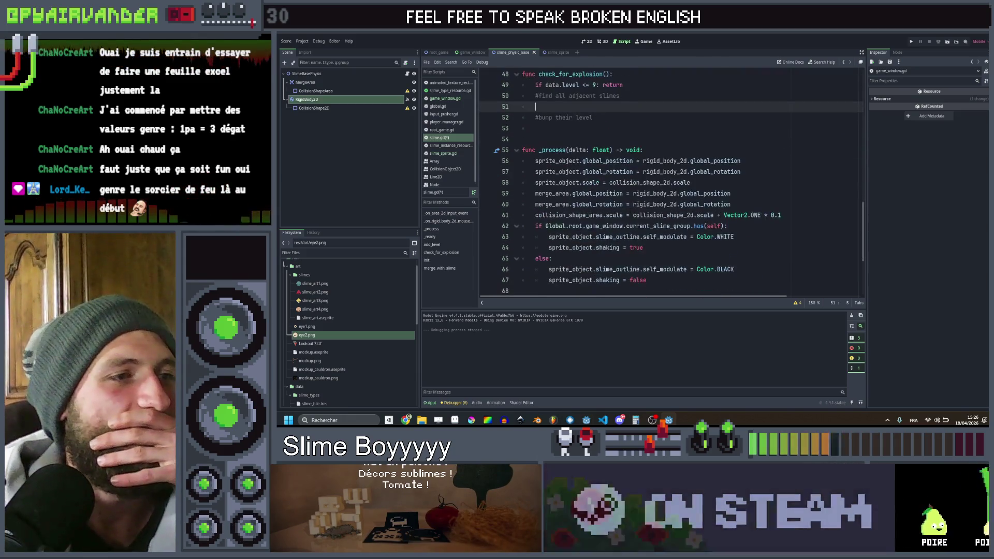
scroll(673, 181, "up", 4)
scroll(673, 181, "up", 2)
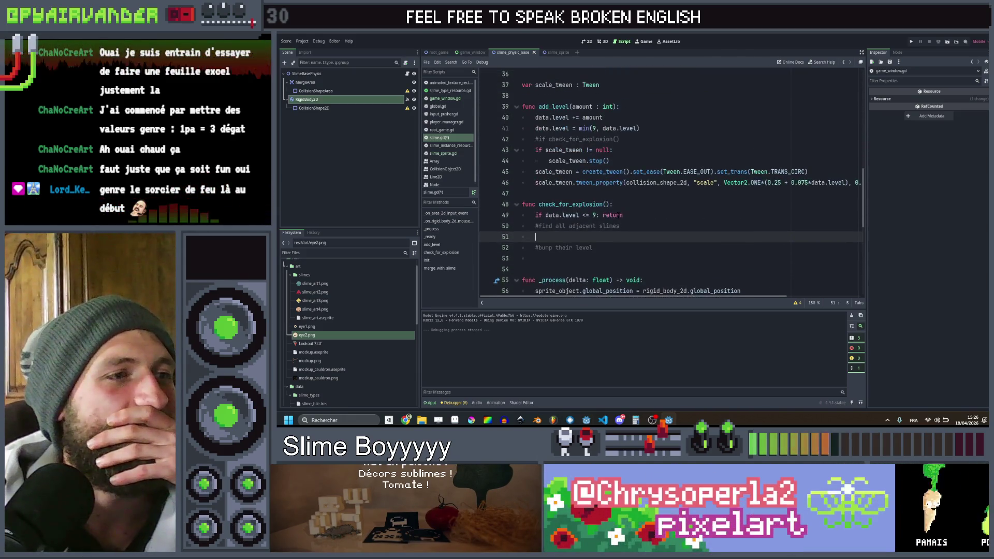
scroll(673, 181, "down", 2)
scroll(617, 231, "up", 7)
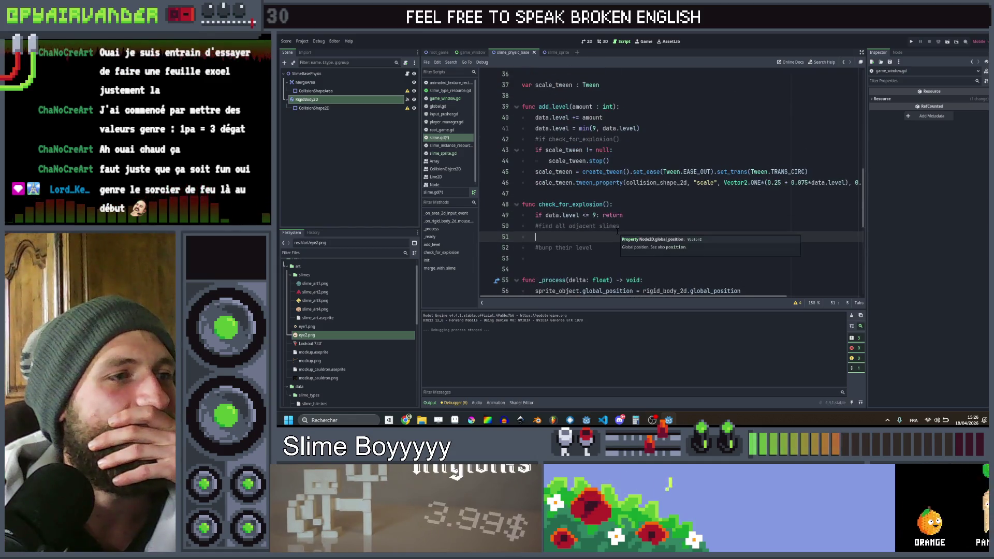
scroll(618, 232, "down", 4)
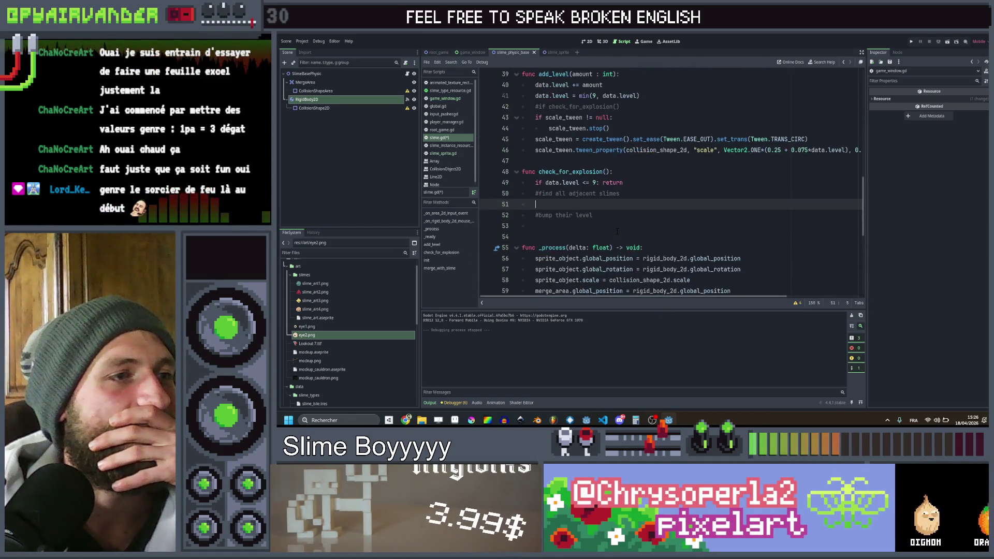
scroll(617, 232, "down", 4)
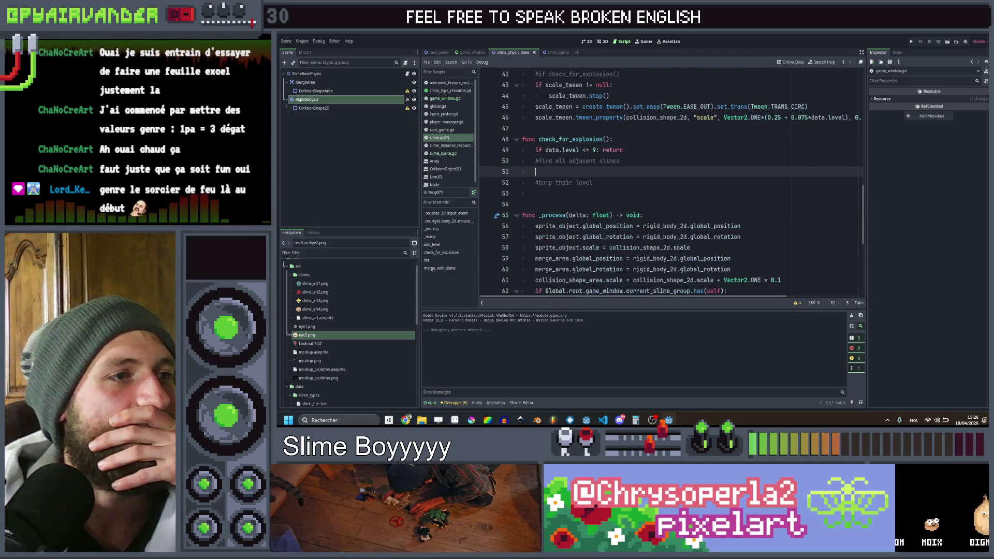
scroll(617, 232, "up", 4)
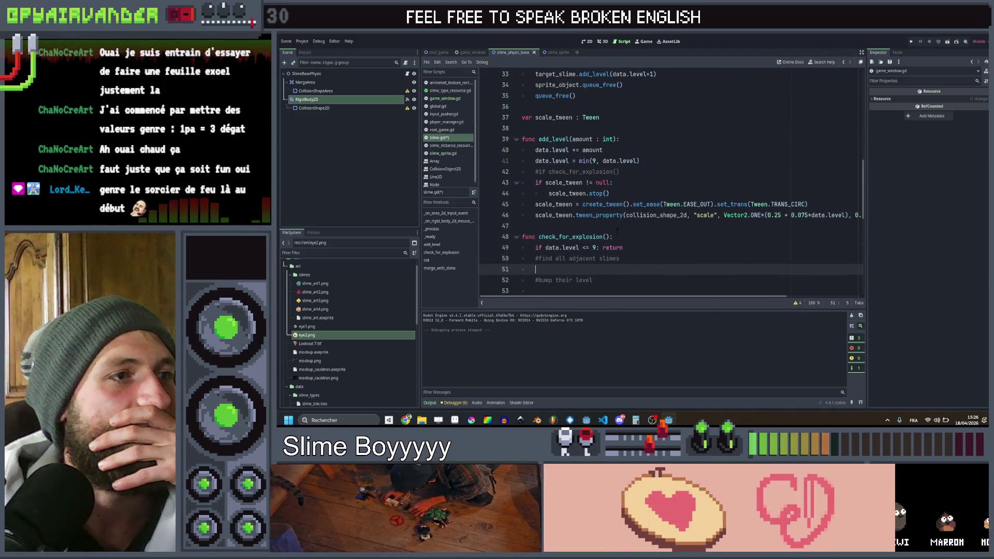
scroll(617, 232, "down", 1)
scroll(617, 232, "down", 2)
scroll(616, 231, "up", 2)
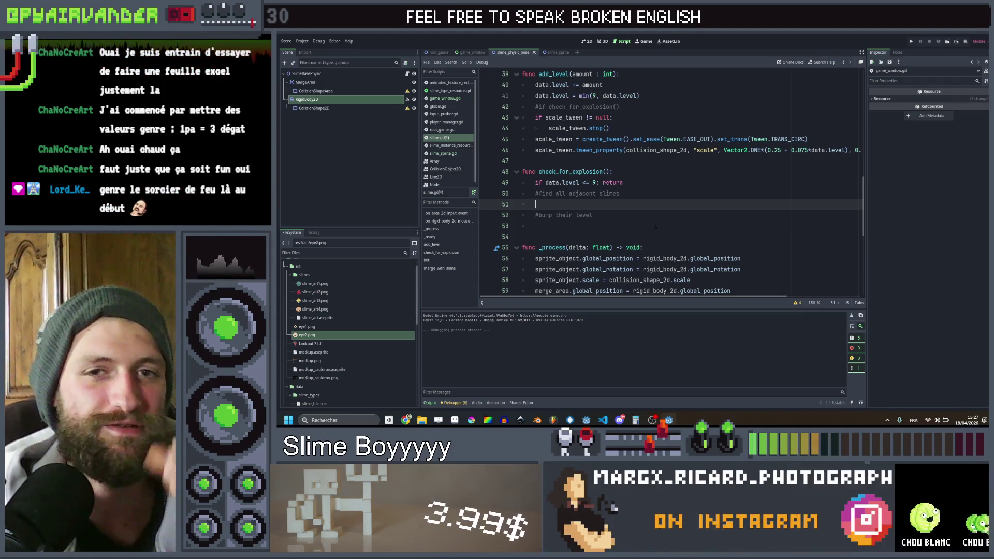
mouse_move(593, 215)
left_mouse_down()
mouse_move(536, 205)
mouse_move(609, 217)
left_mouse_up()
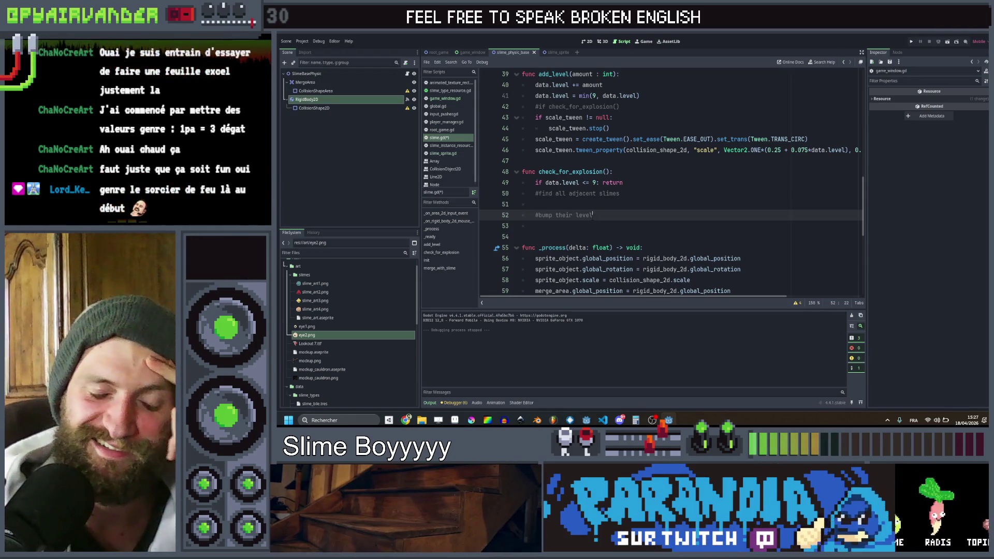
left_click(604, 208)
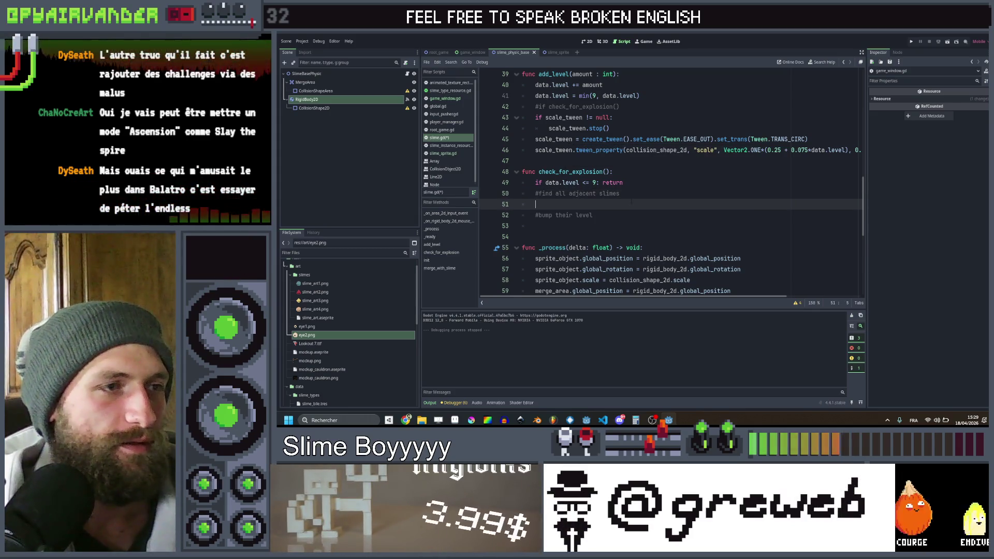
- Declare var adjacent_slimes : Array[Slime] on that empty line above the bump-their-level comment
left_click(630, 216)
left_click(632, 206)
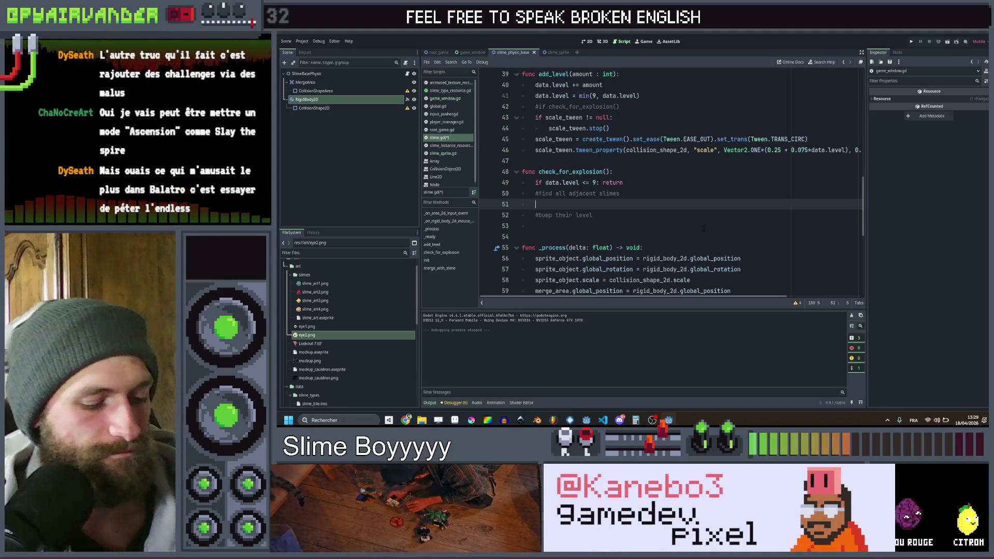
type("var a")
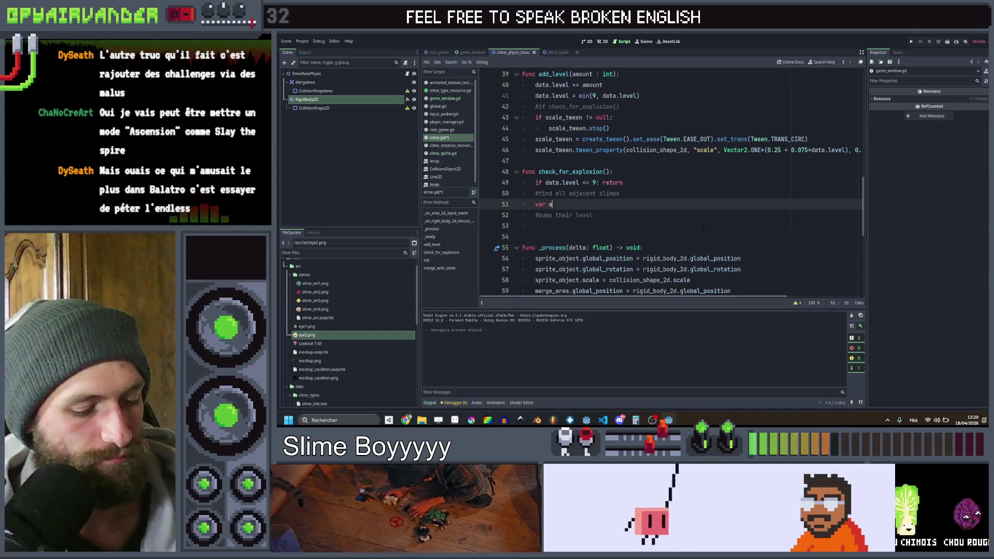
type("djacent_")
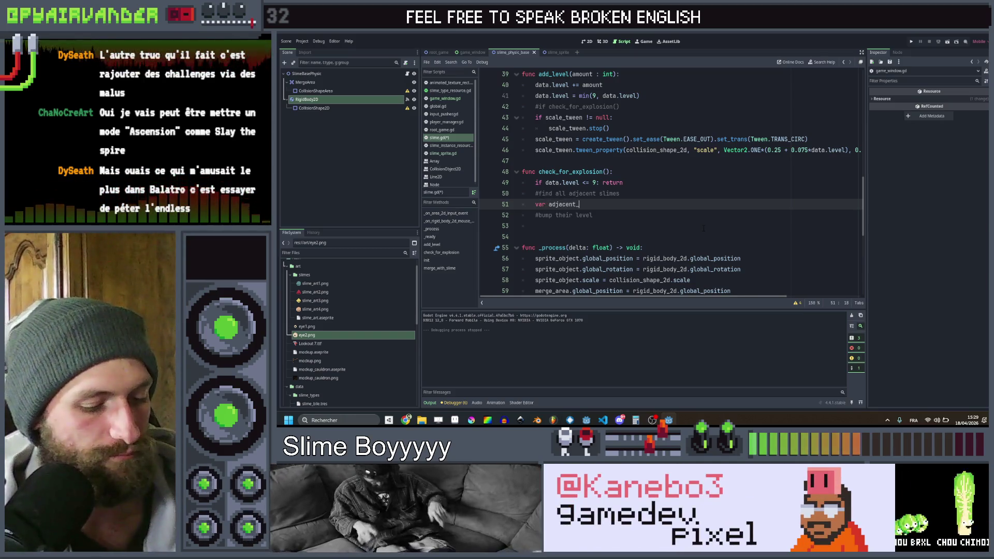
type("slimes")
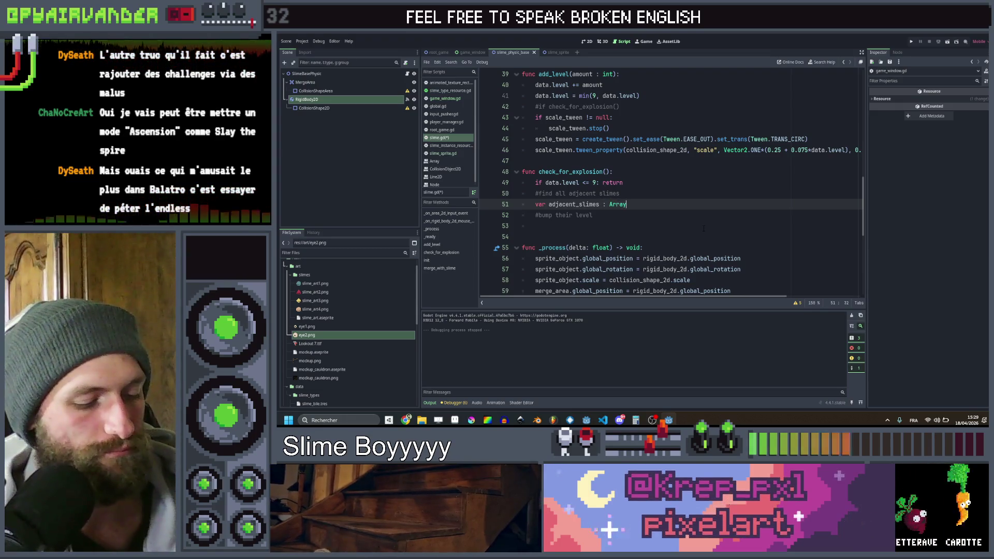
type(": Array[")
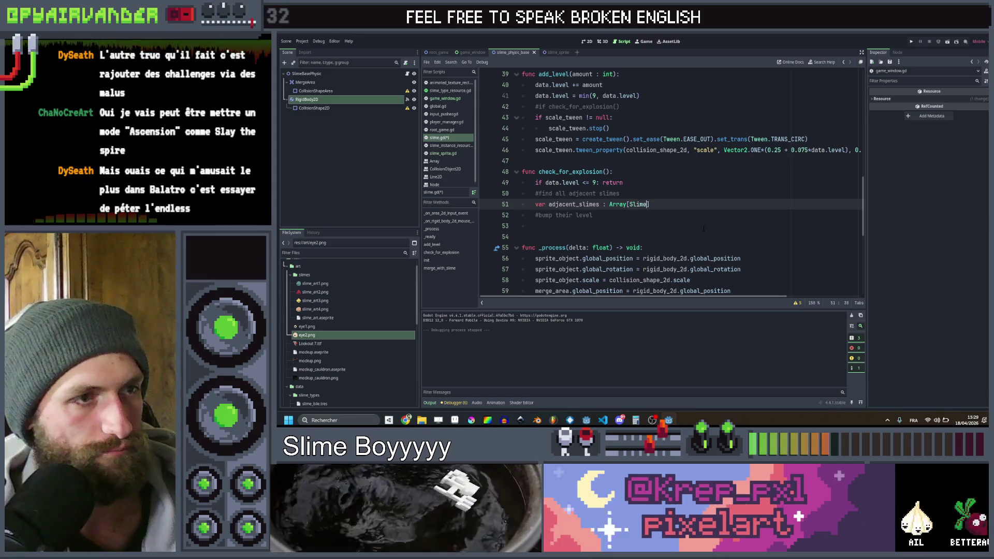
type("Slime]")
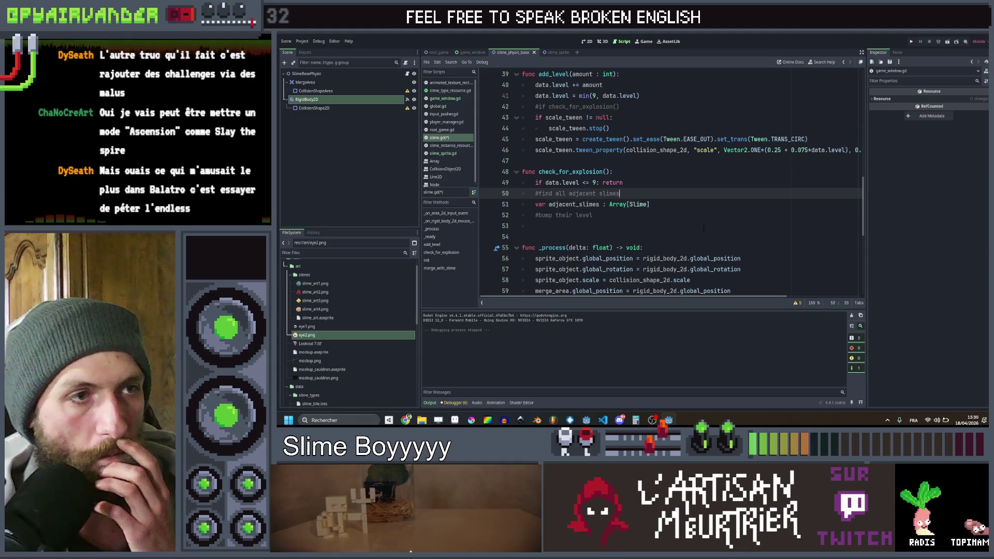
scroll(704, 227, "up", 12)
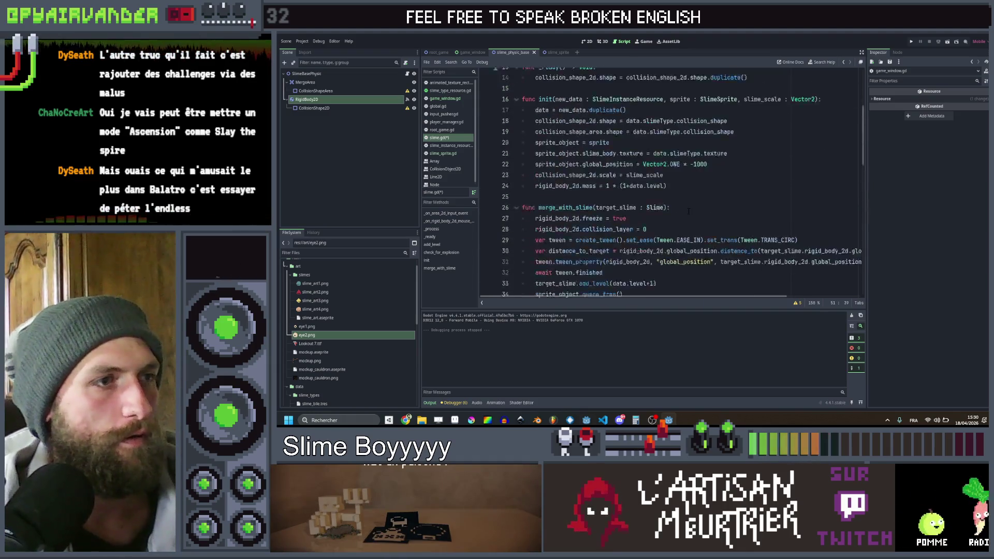
- Add a member variable var inactive = false below the sprite_object declaration
left_click(665, 180)
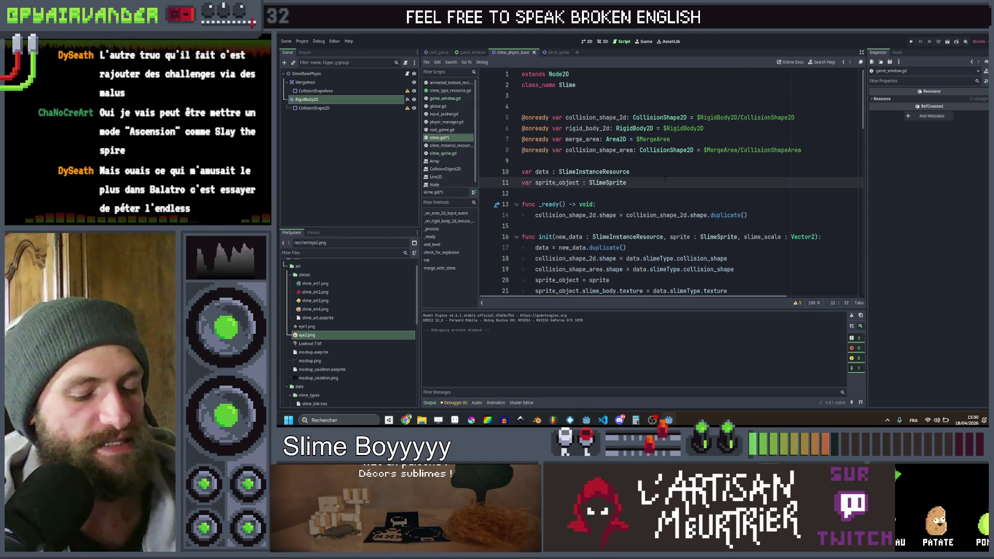
key("Return")
key("Return")
type("tive = false")
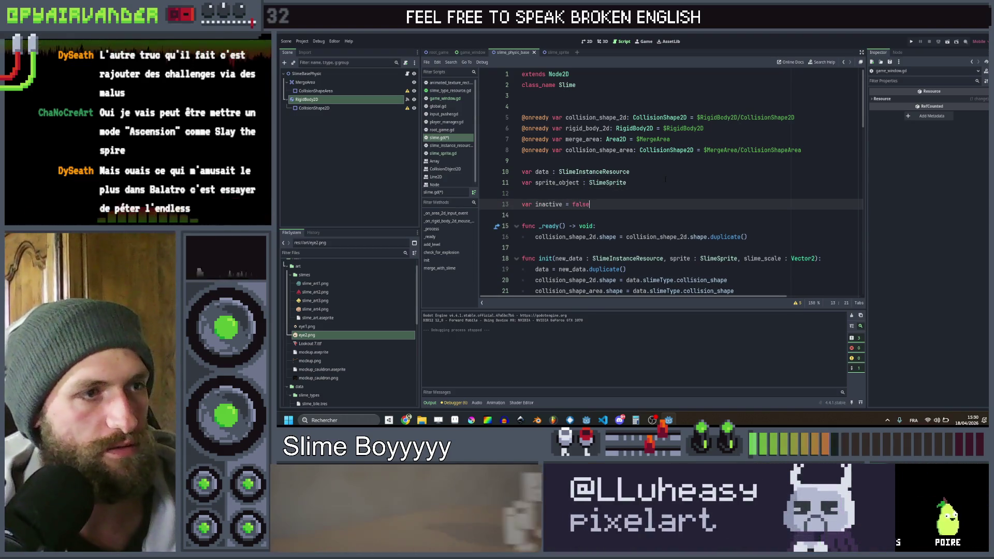
scroll(664, 179, "down", 7)
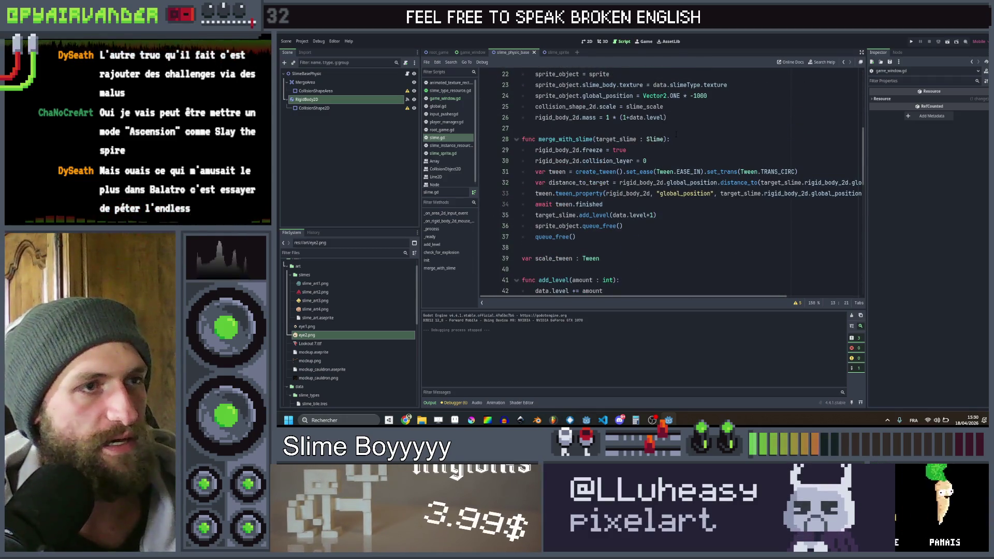
- Make inactive = true the first line of merge_with_slime
left_click(683, 139)
key("Return")
type("na")
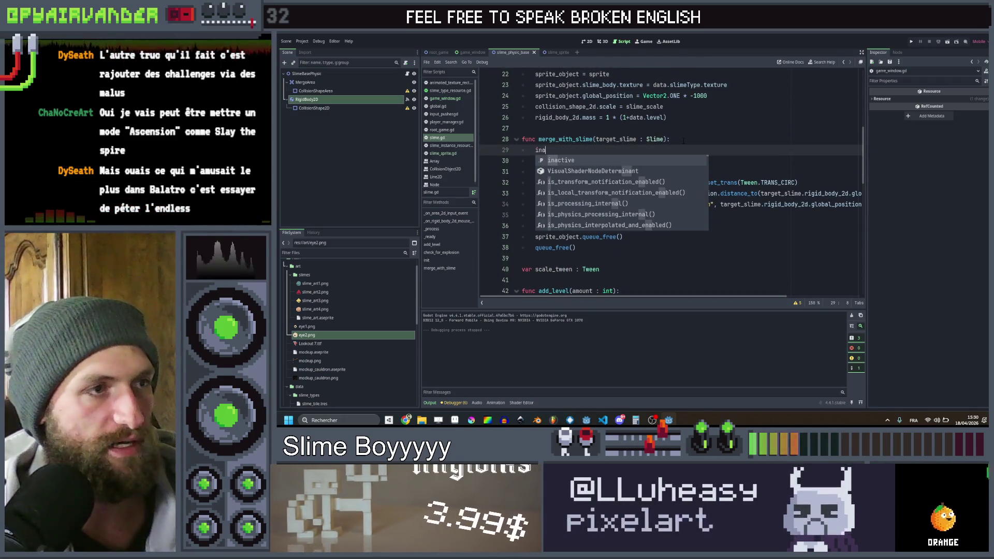
type("ctive = true")
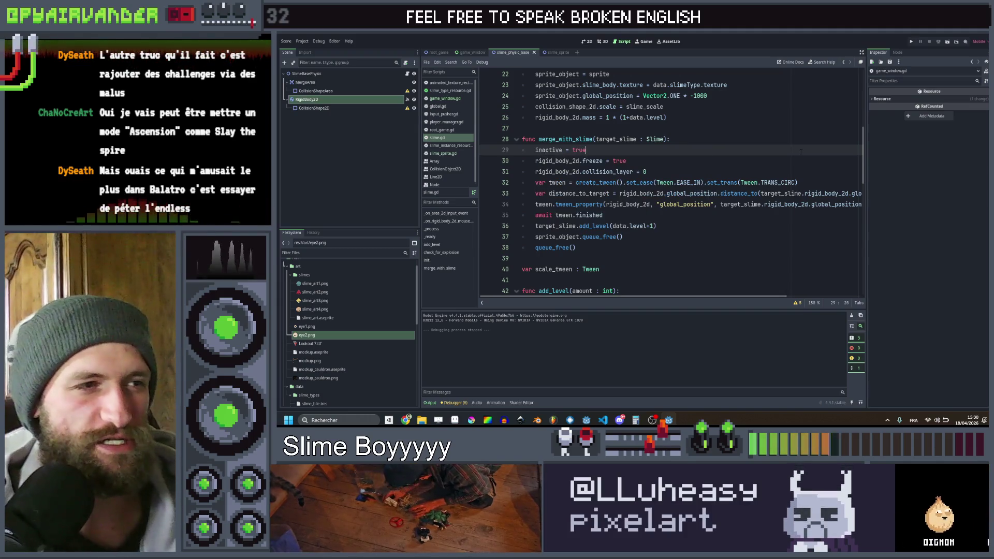
scroll(674, 195, "down", 4)
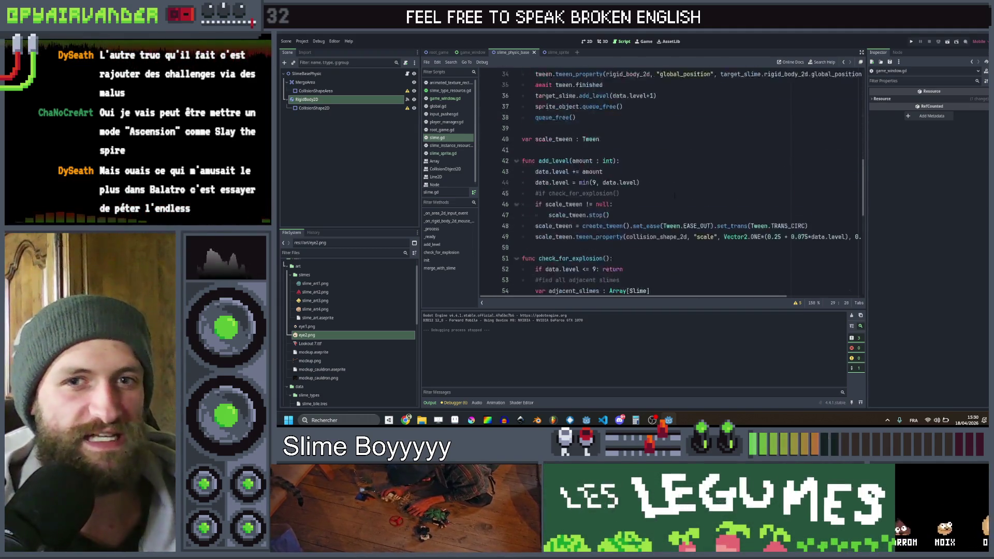
scroll(674, 196, "down", 8)
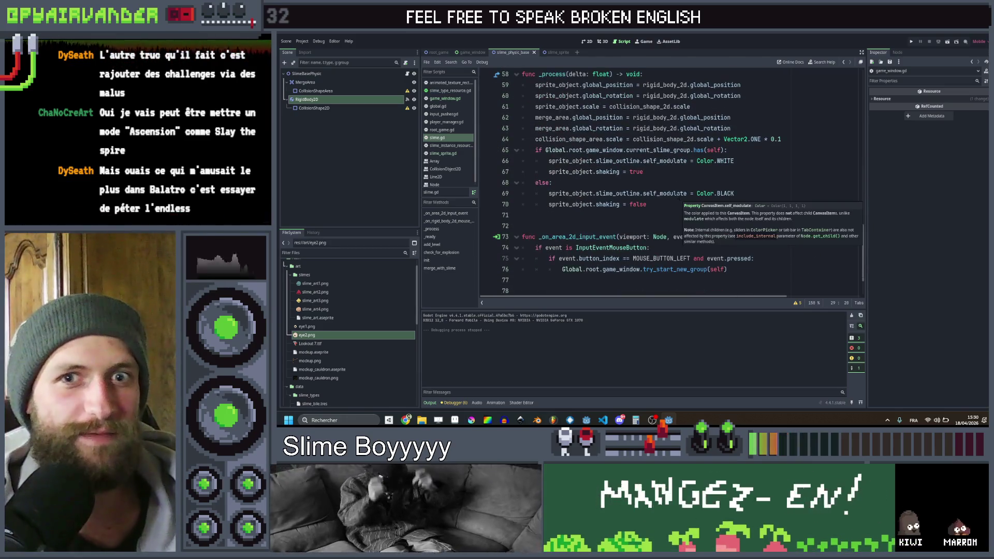
scroll(676, 197, "down", 2)
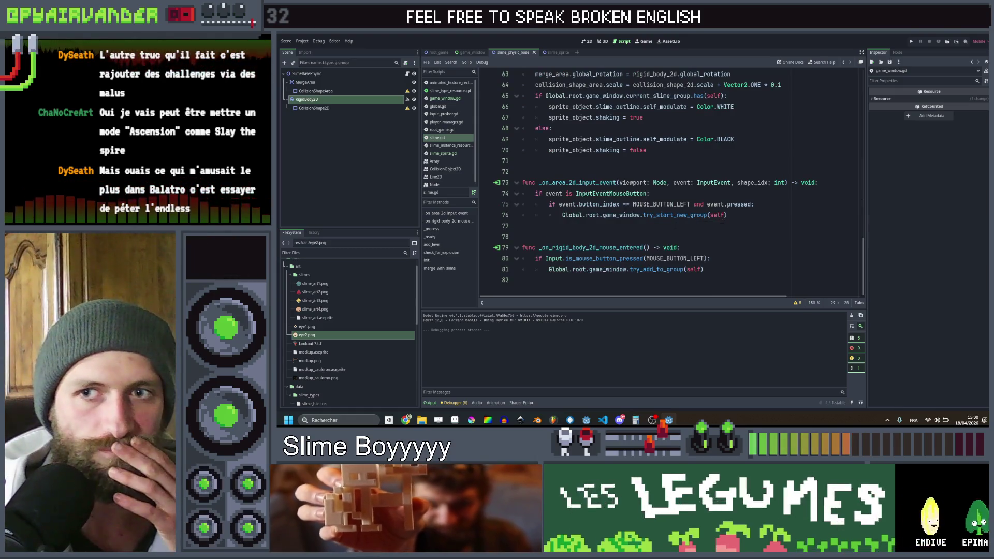
scroll(676, 226, "up", 4)
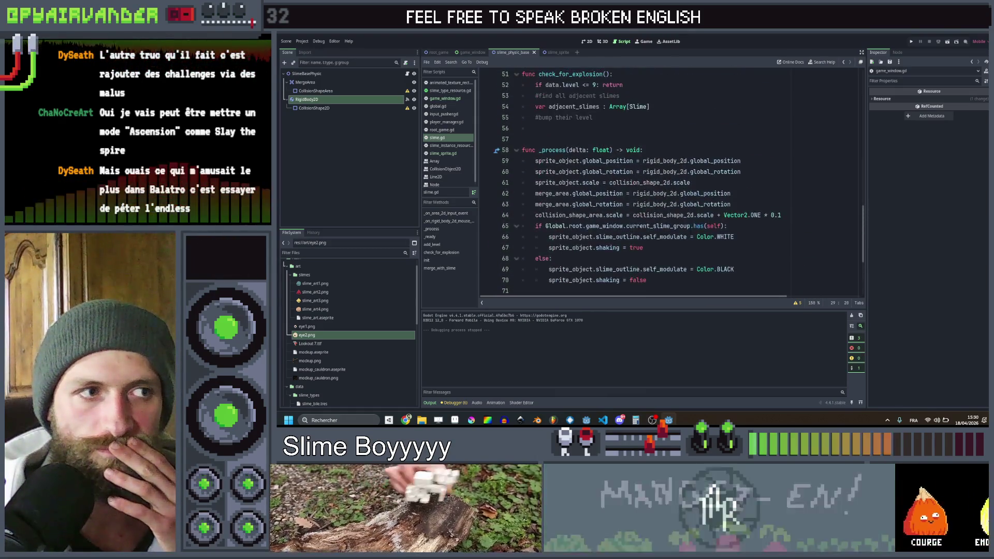
scroll(713, 256, "down", 5)
scroll(712, 256, "up", 5)
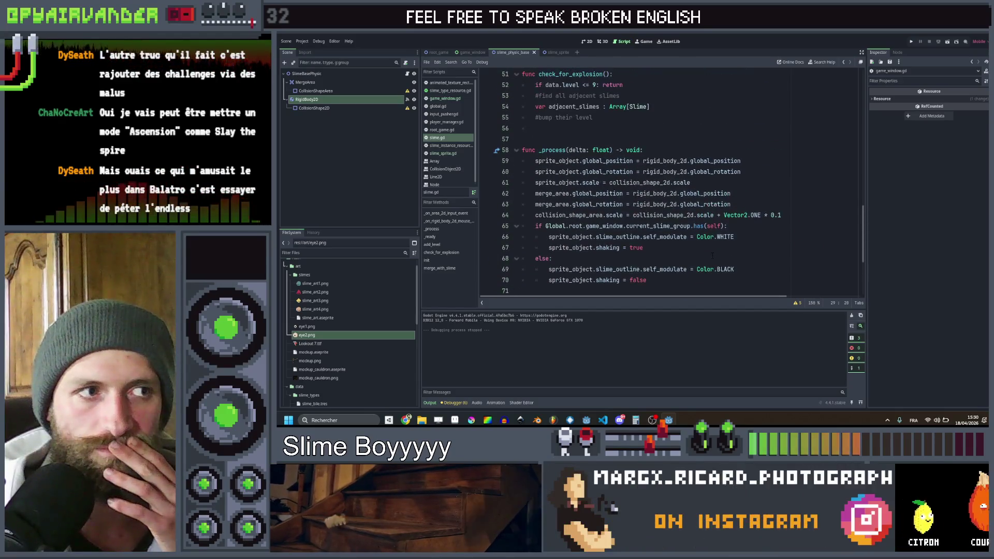
scroll(712, 255, "up", 3)
scroll(713, 256, "down", 4)
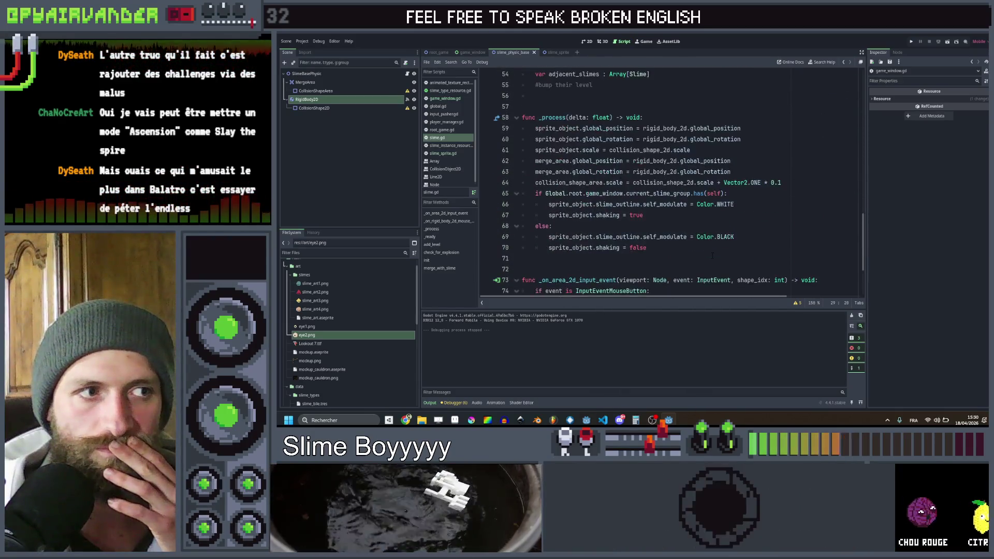
scroll(712, 256, "down", 3)
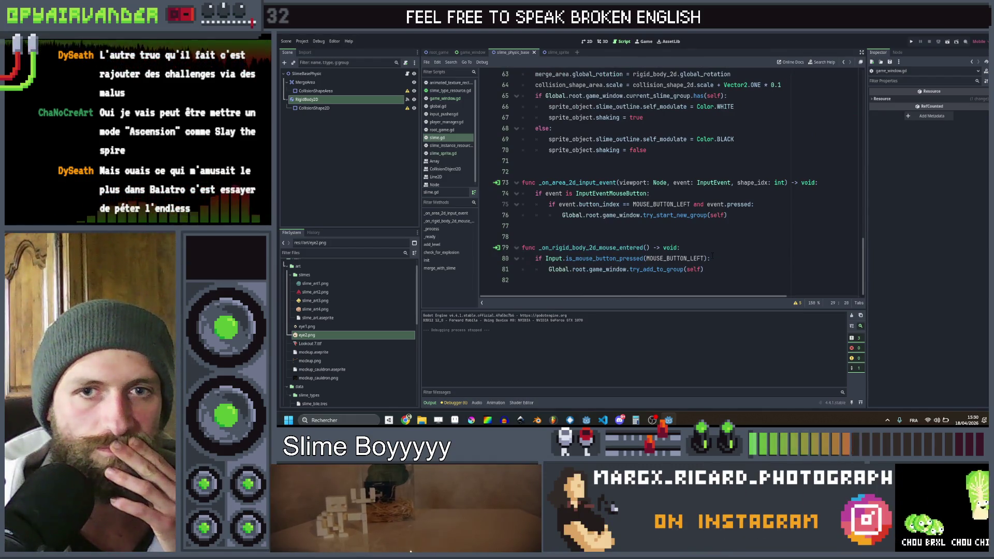
scroll(713, 257, "up", 3)
scroll(713, 257, "down", 3)
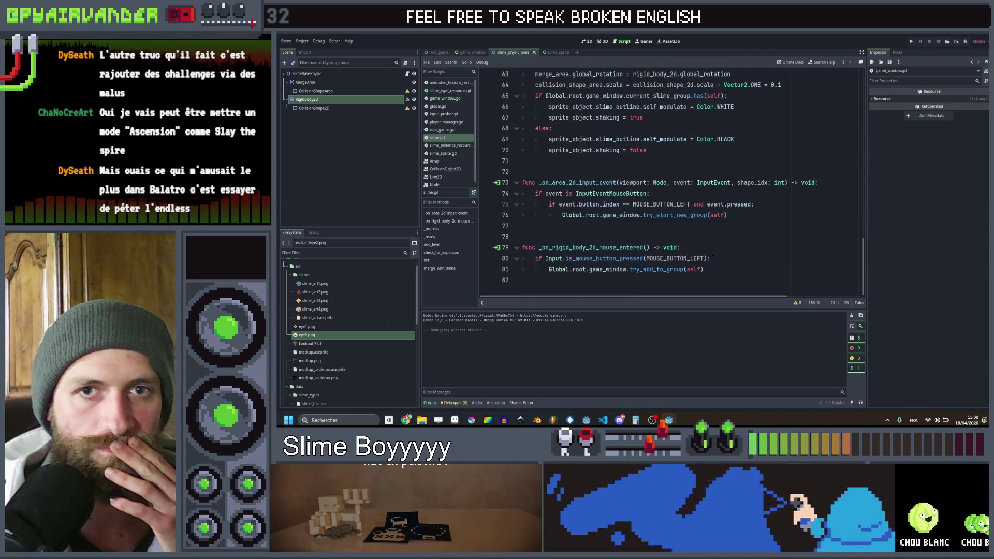